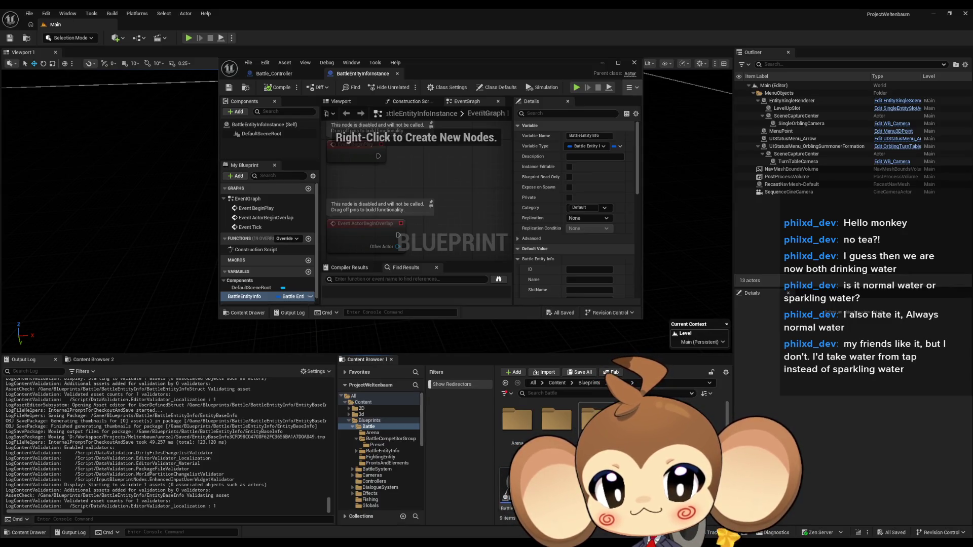
Open the BattleCompetitorGroup folder in the Content Browser.
double_click(558, 421)
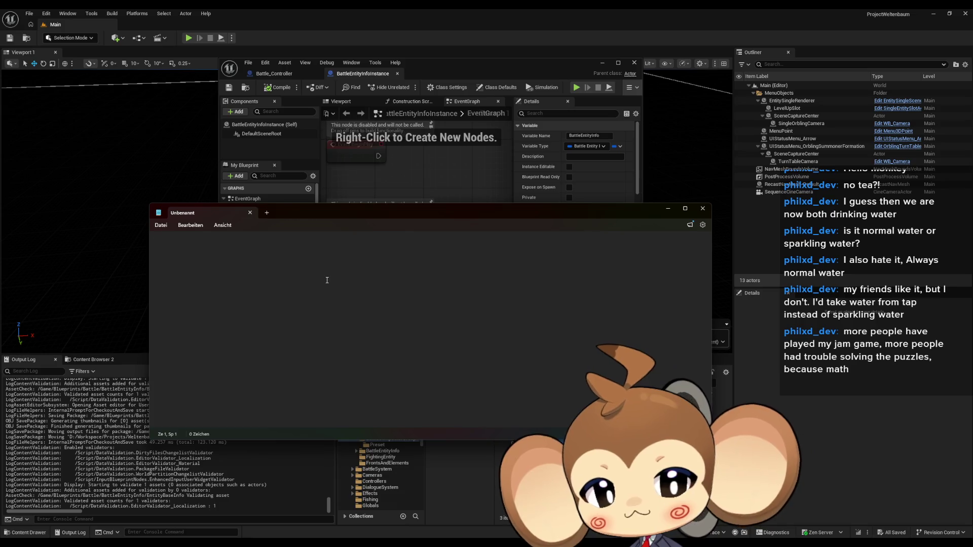
Head the note 'Orbling-' and list 'trainer' below it after a blank line.
type("Orbling -")
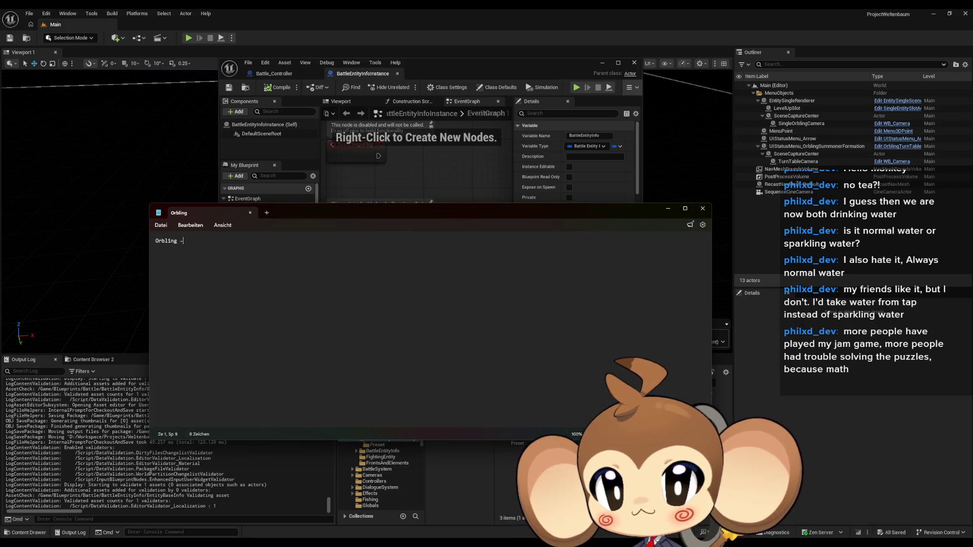
key("BackSpace")
key("BackSpace")
key("Return")
key("BackSpace")
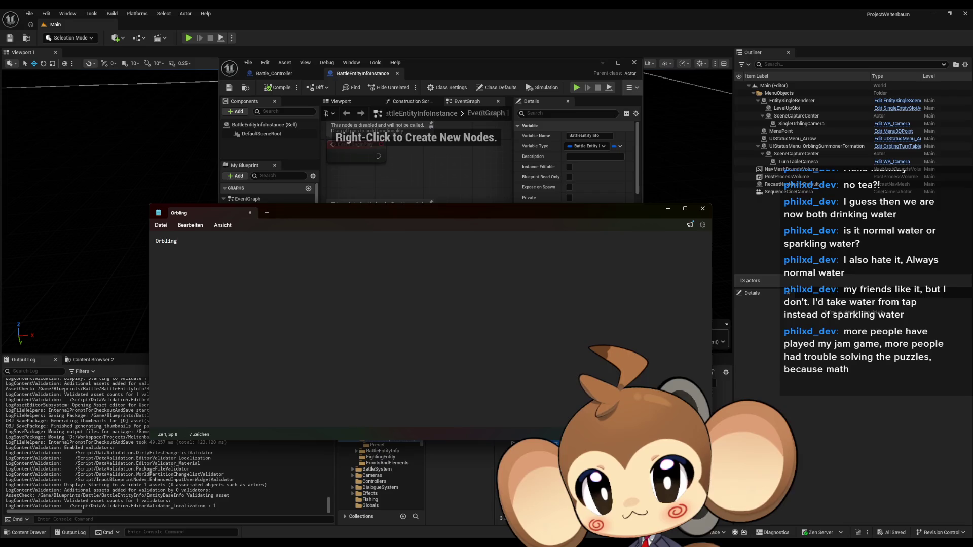
type("-")
key("Return")
key("Return")
type("trainer")
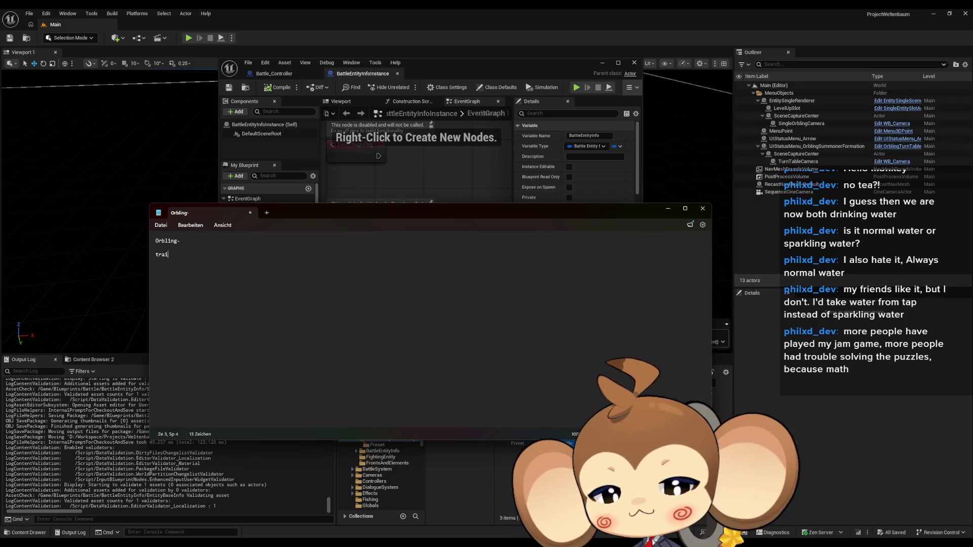
key("Return")
Add summoner, user, whisperer, fighter and leader as further candidate words, one per line.
type("summ")
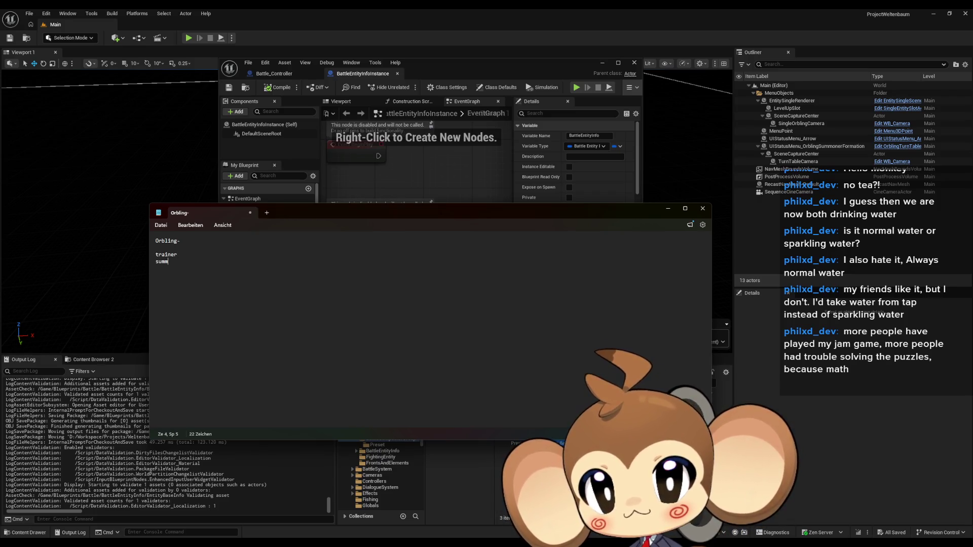
type("oner u")
type("ser")
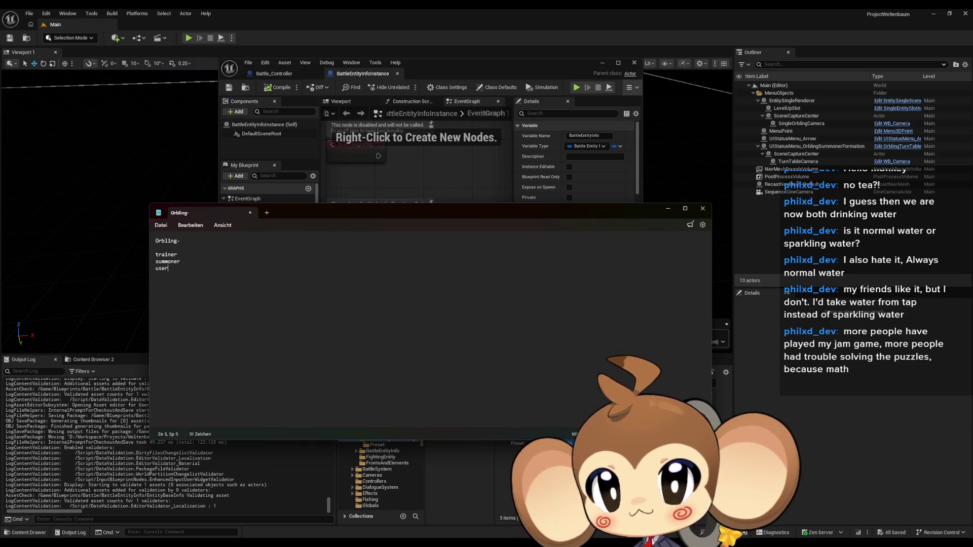
key("Return")
type("whisperer")
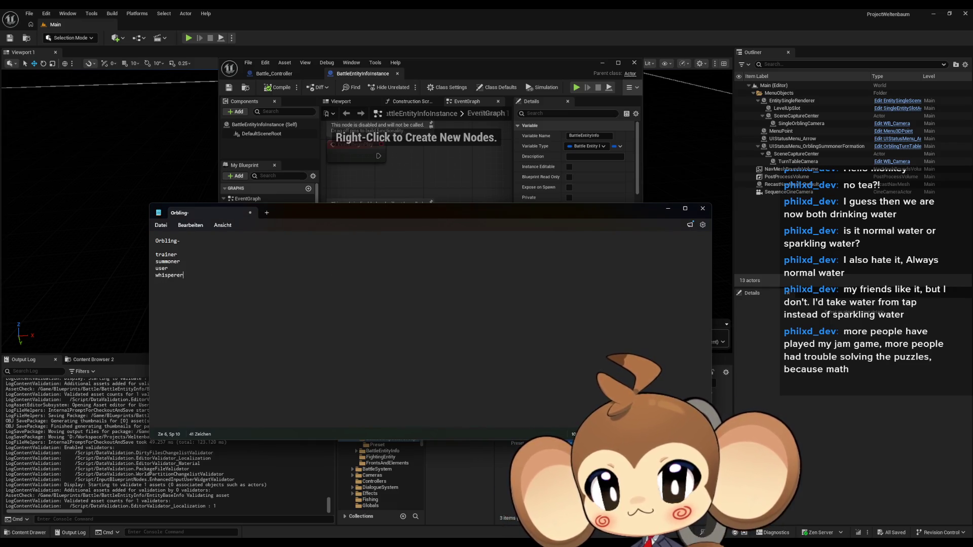
key("Return")
type("tr")
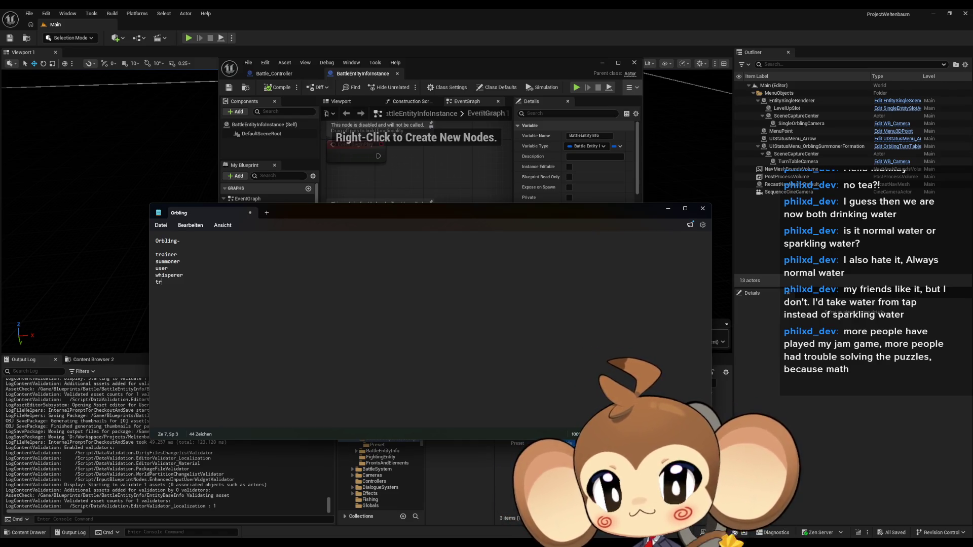
key("BackSpace")
key("BackSpace")
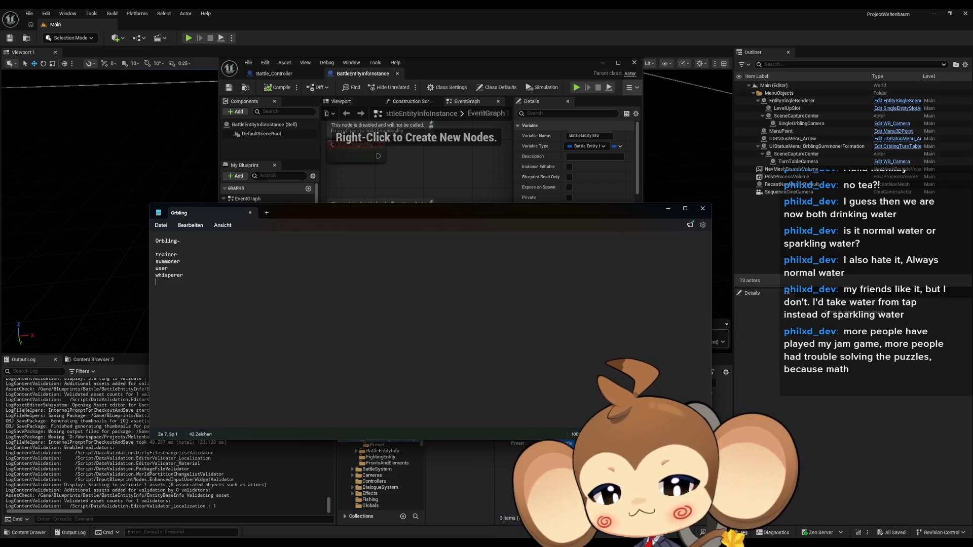
type("fighter ")
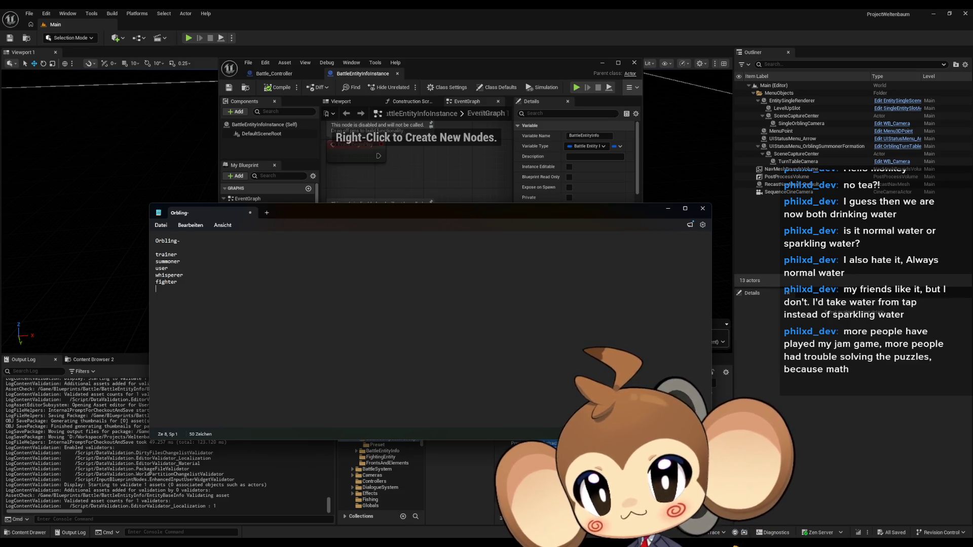
type("leader")
End the 'leader' entry with a new line below it.
key("Return")
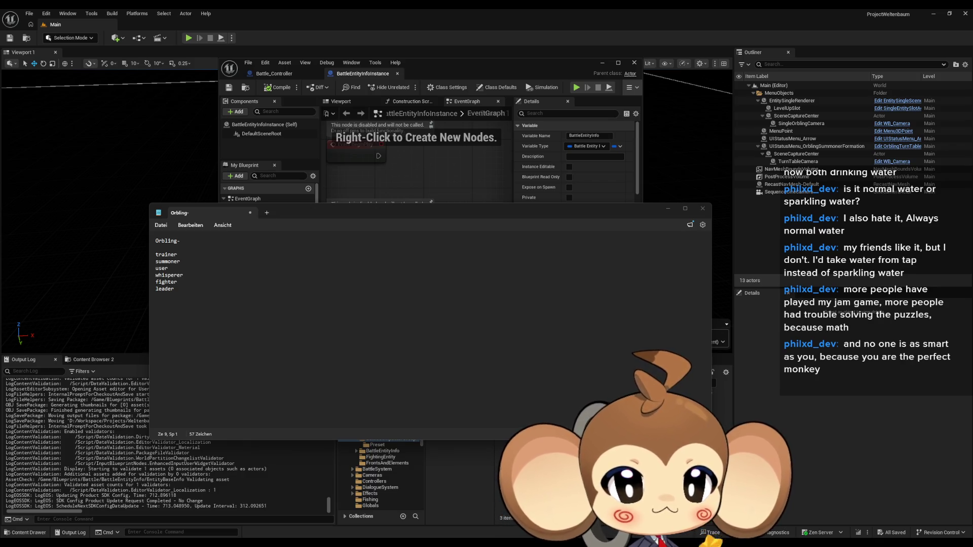
Complete 'wieleder' on the last line of the list, then return to the Unreal blueprint editor.
left_click(243, 294)
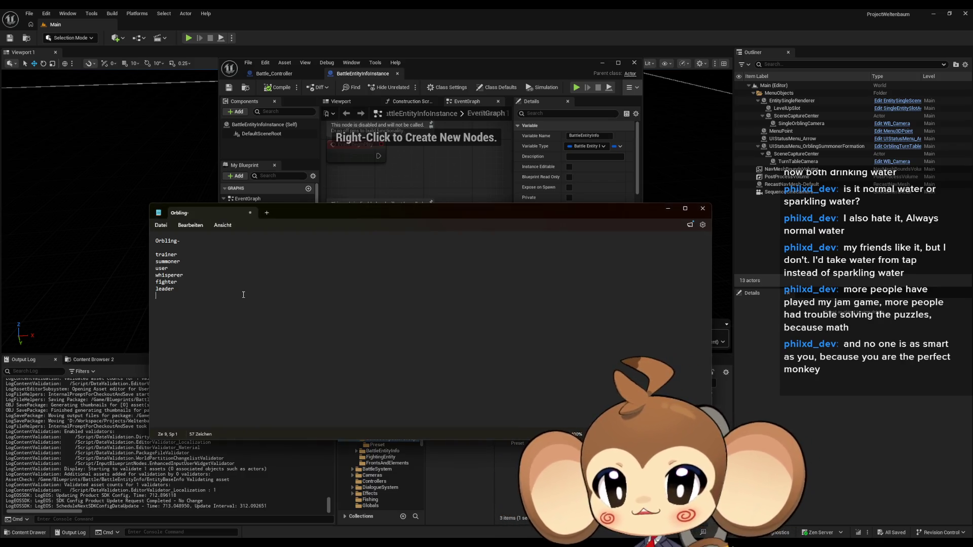
type("wieleder")
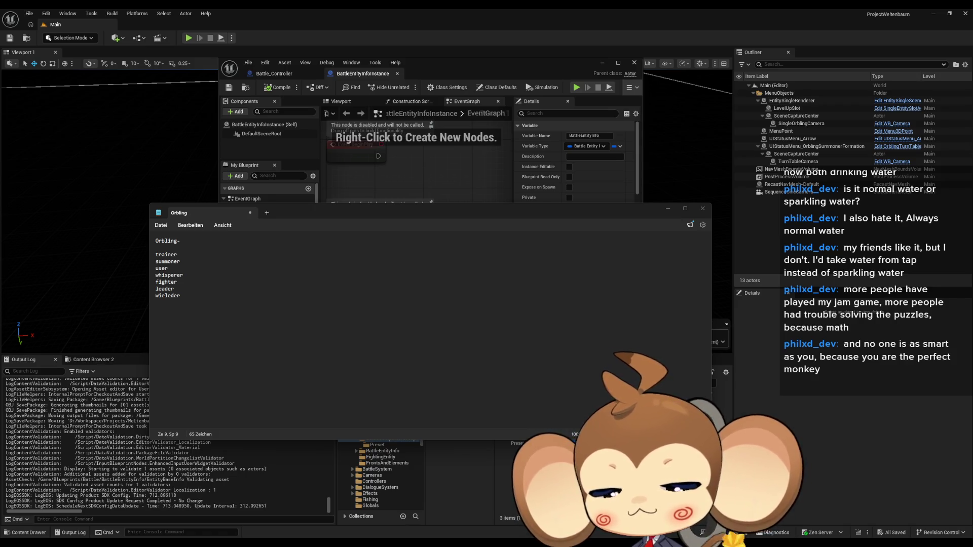
left_click(481, 61)
scroll(469, 165, "down", 1)
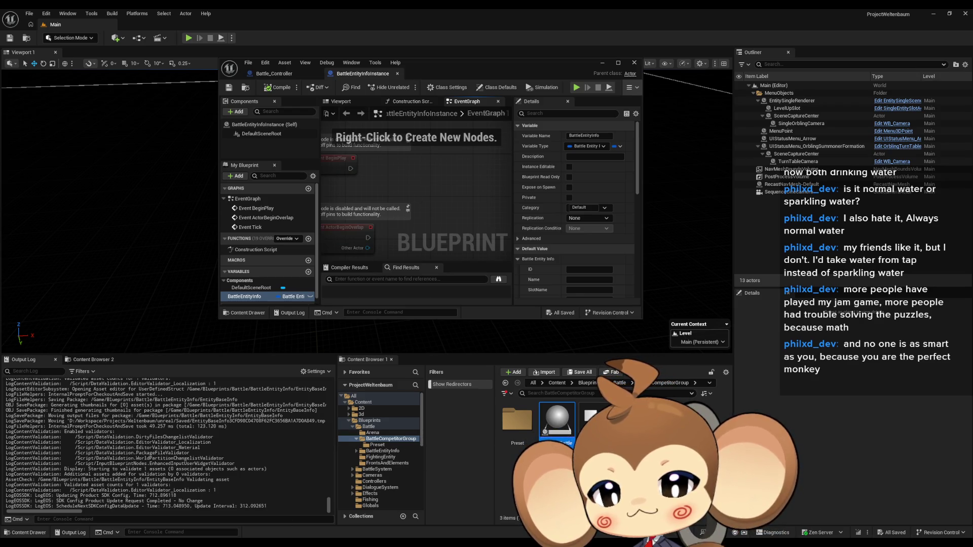
Bring the Orbling- Notepad note back in front of Unreal Engine.
key("alt+Tab")
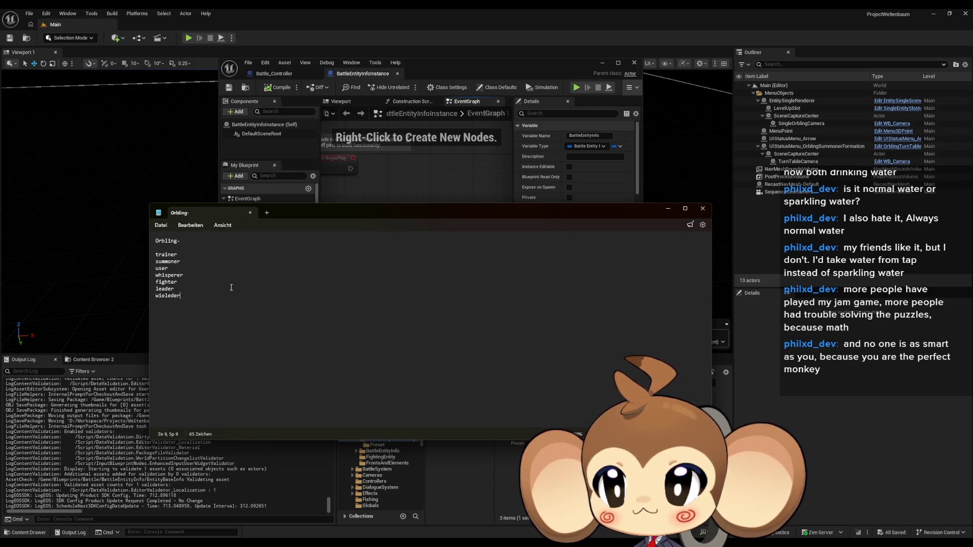
Add 'firend' on its own line below wieleder.
key("Return")
type("firend")
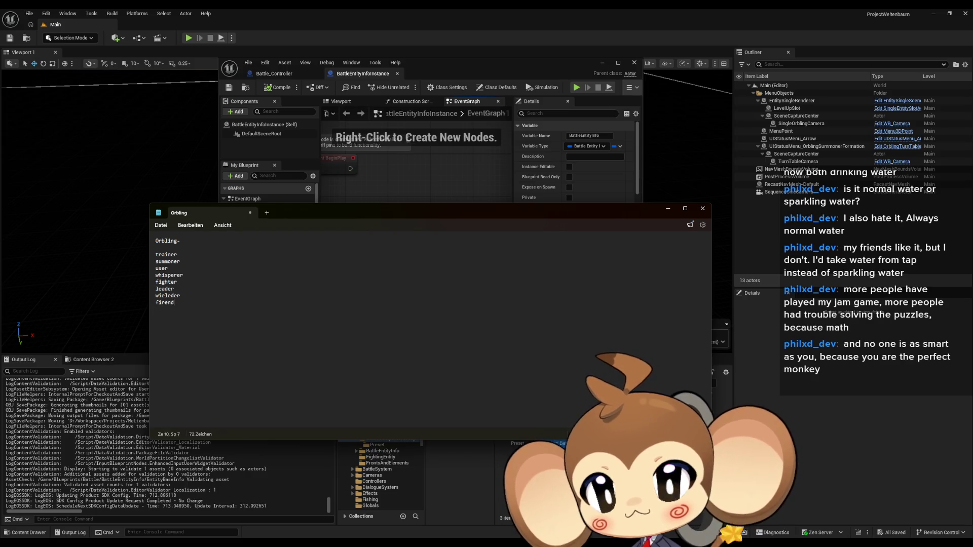
key("Return")
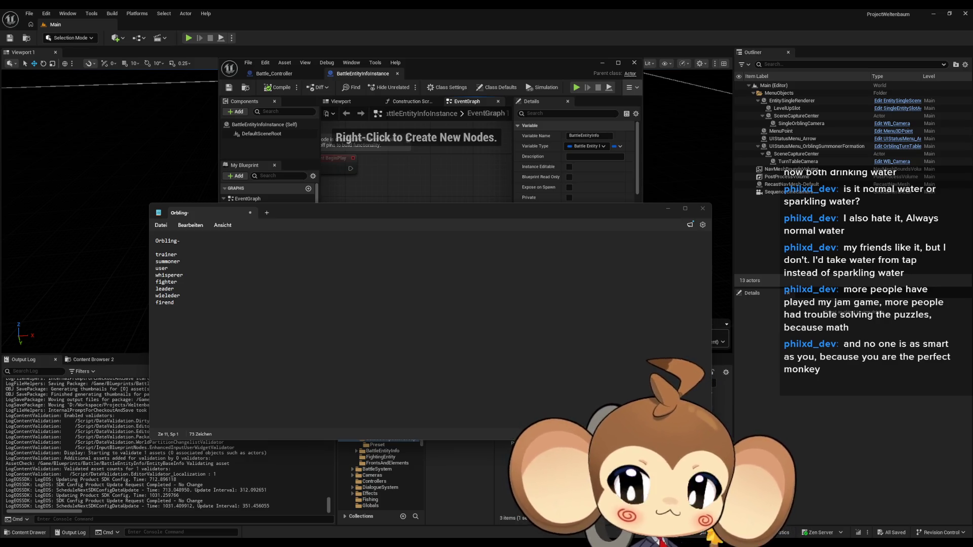
Add 'guider' a few lines below the word list, with a blank line above it.
left_click(328, 329)
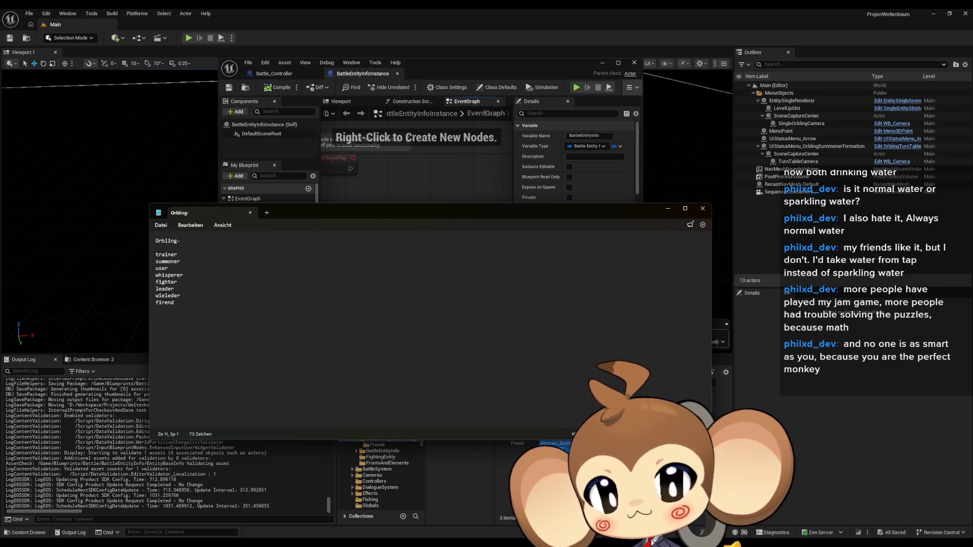
key("Return")
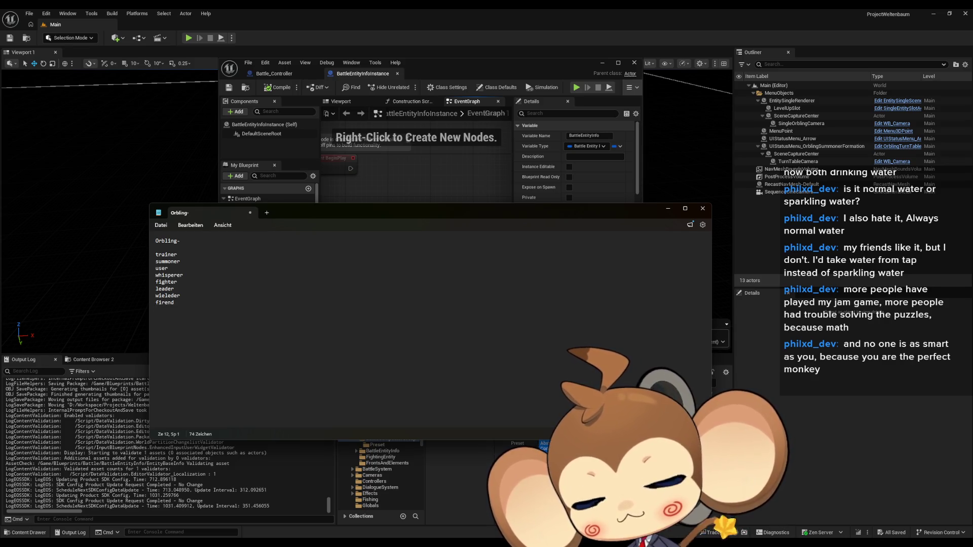
type("guide")
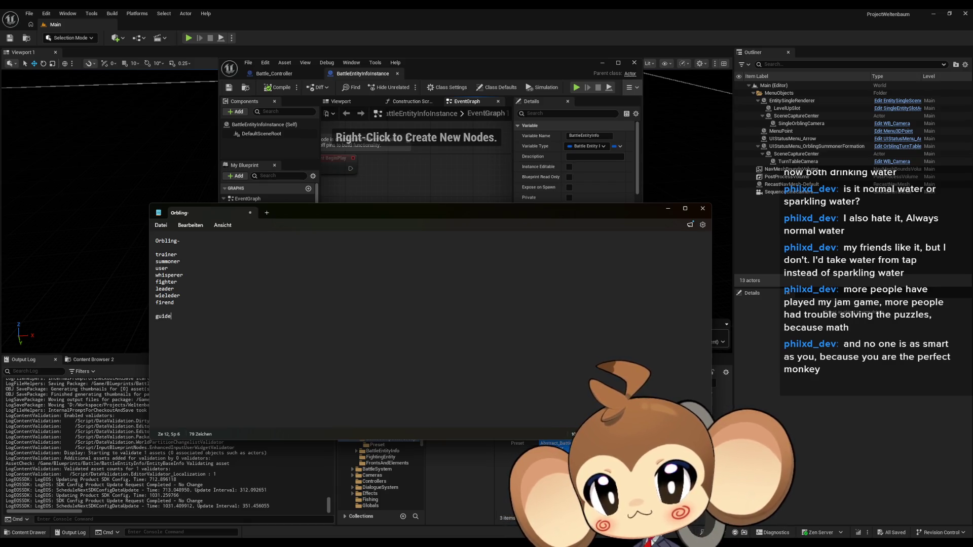
key("Home")
key("Return")
key("Up")
left_click(156, 309)
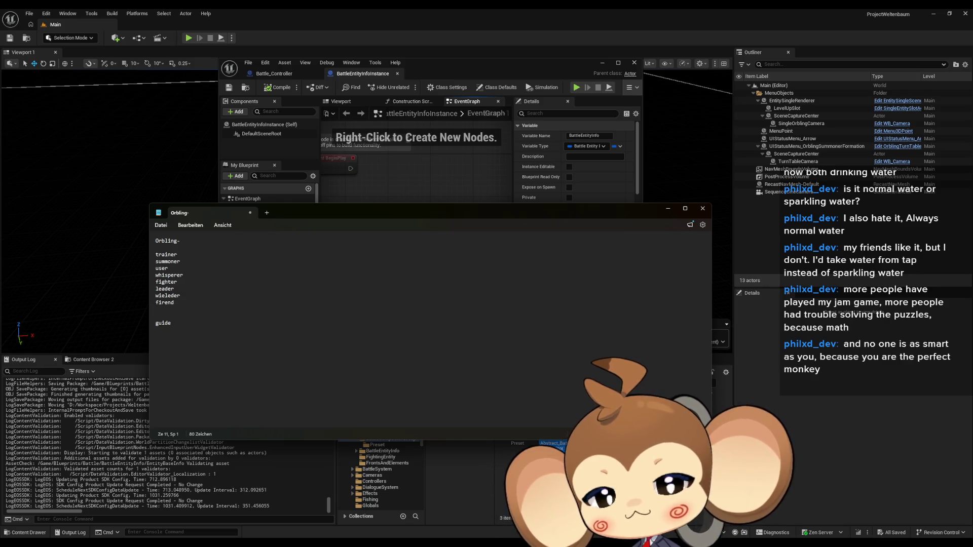
left_click(156, 323)
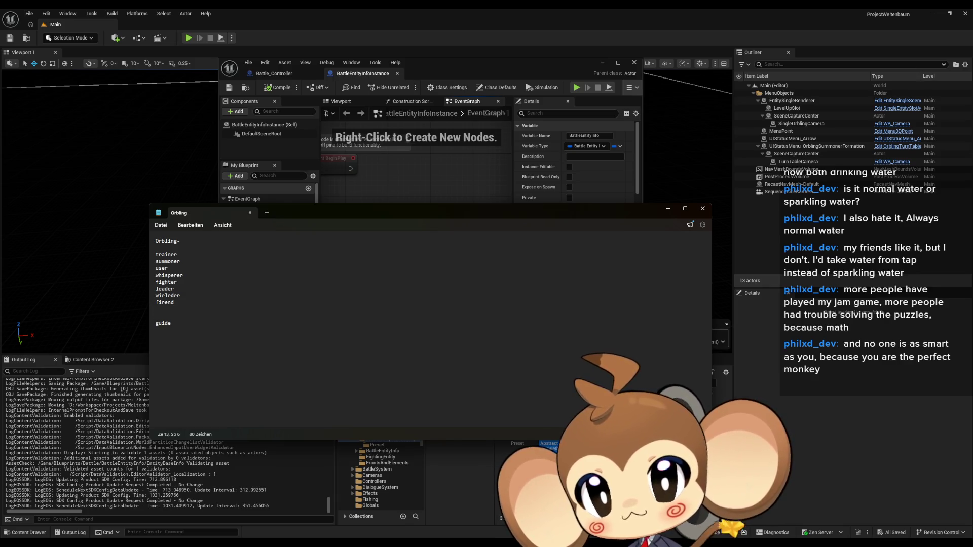
type("er")
key("BackSpace")
key("BackSpace")
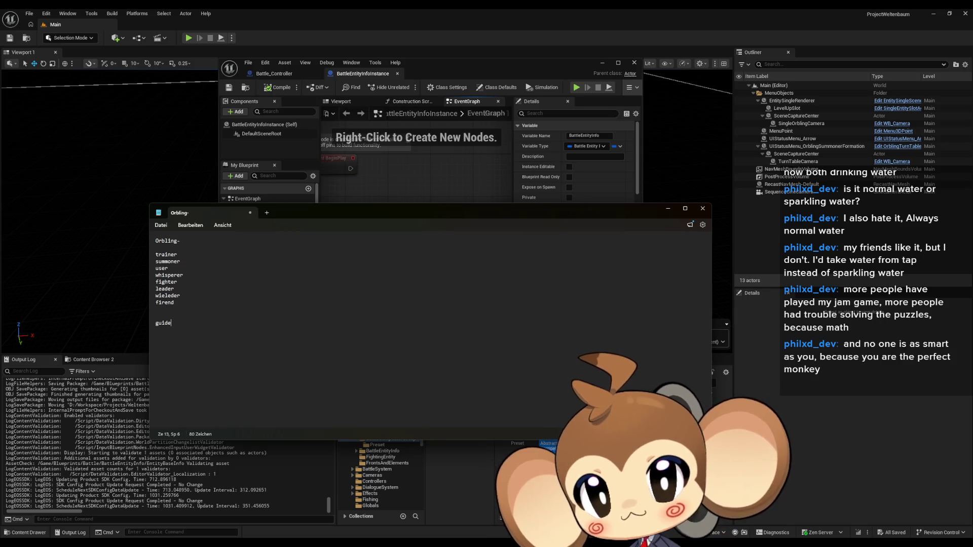
type("r")
Write 'partner' on the empty line under firend, followed by a new line.
left_click(155, 309)
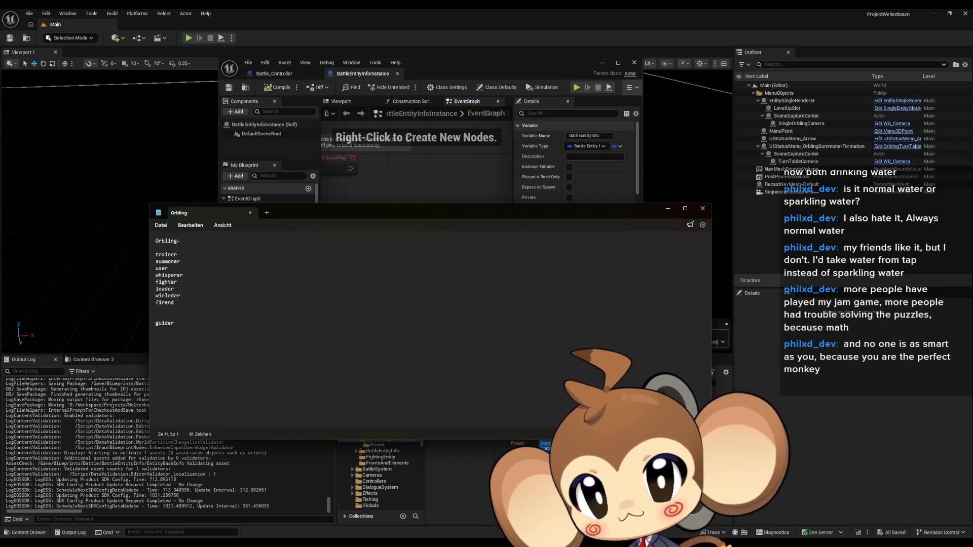
type("par")
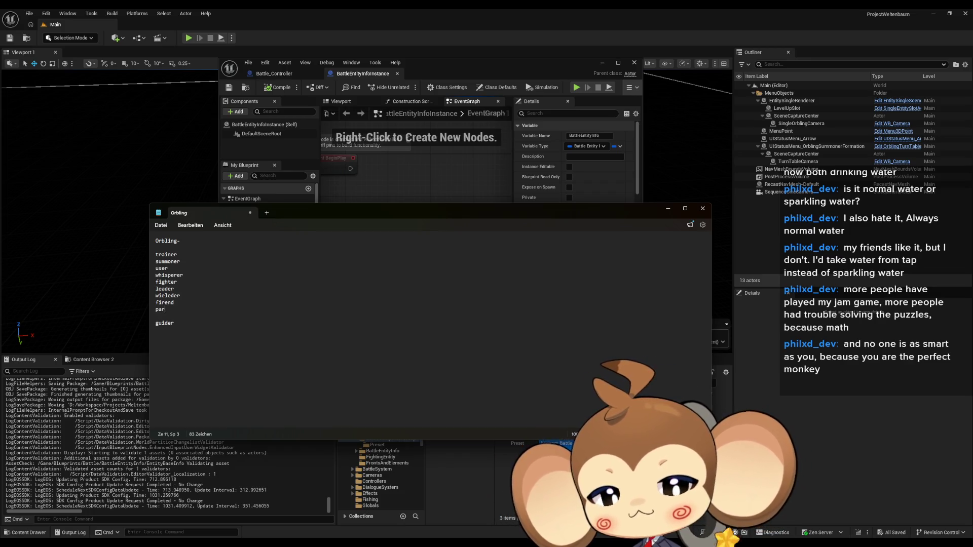
type("tner")
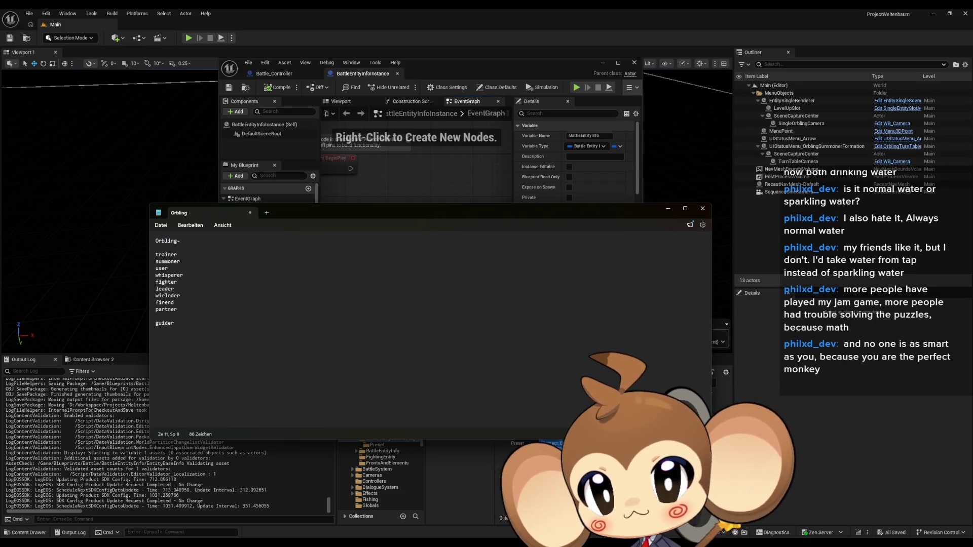
key("Return")
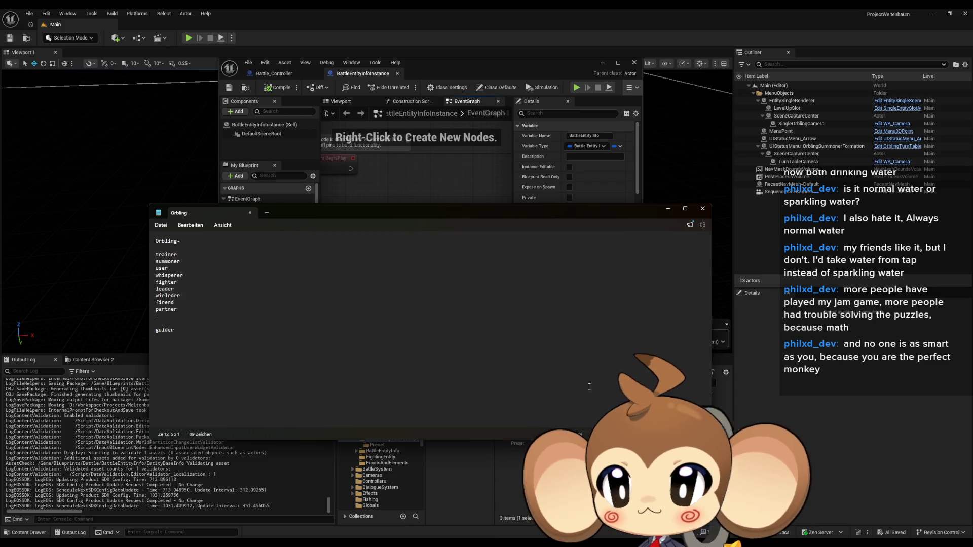
left_click(201, 283)
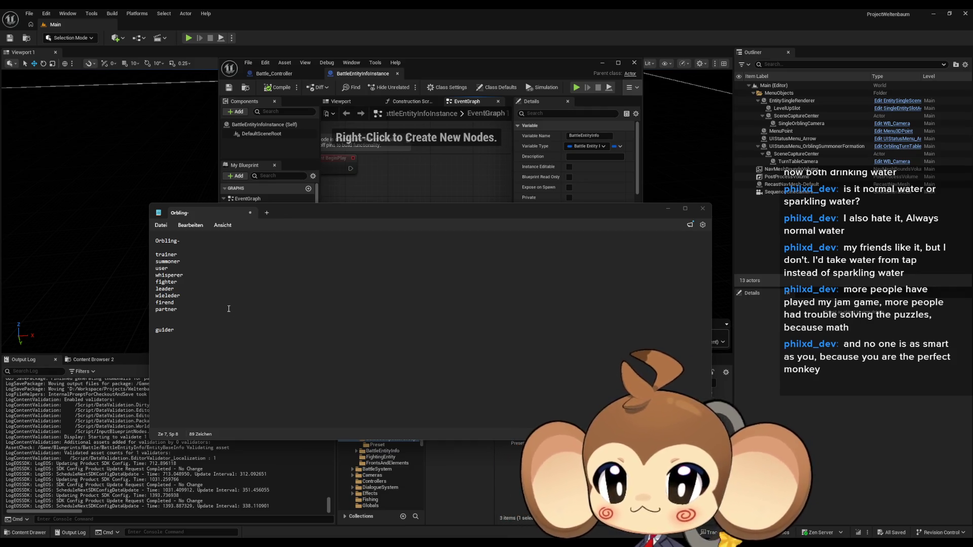
left_click(232, 261)
key("Down")
key("Down")
key("Down")
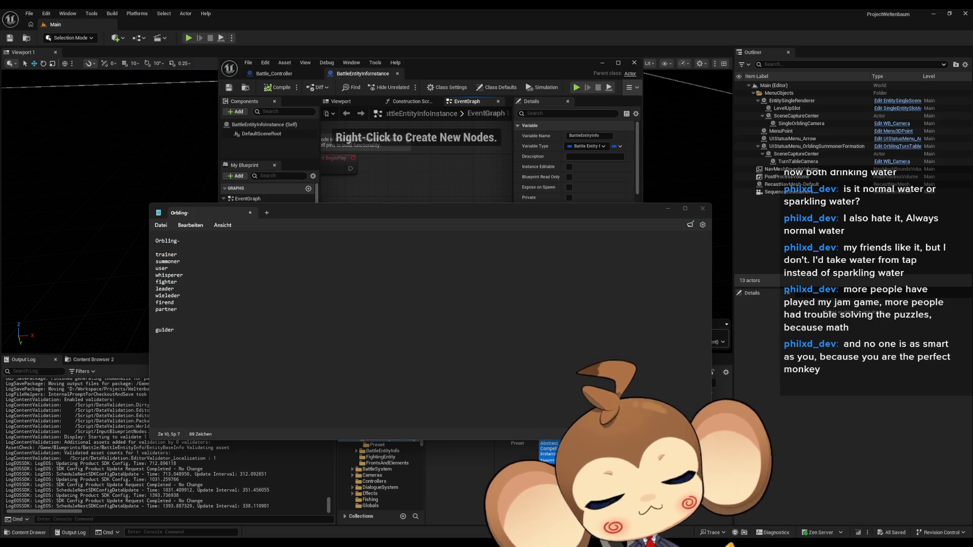
Add 'keeper' below partner and correct 'firend' to 'friend'.
left_click(166, 317)
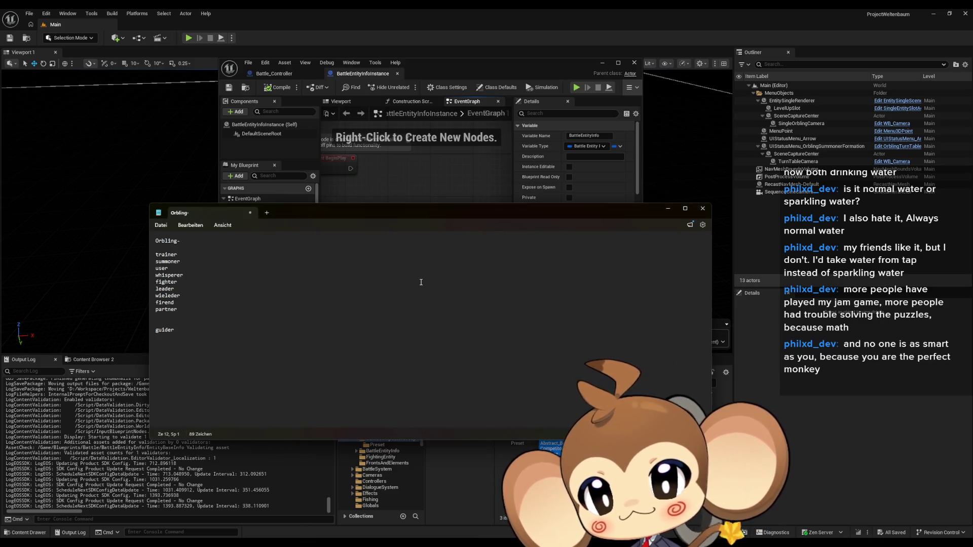
type("keep")
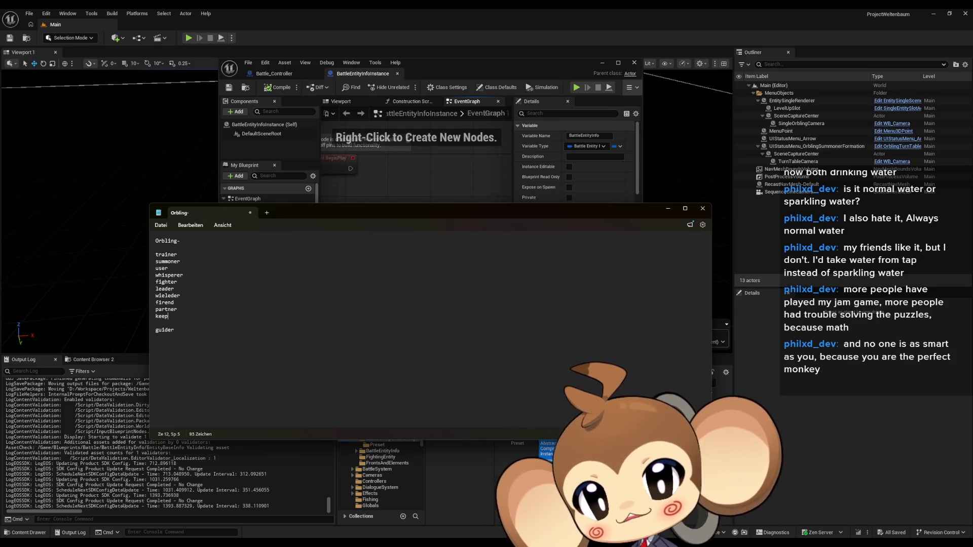
type("er")
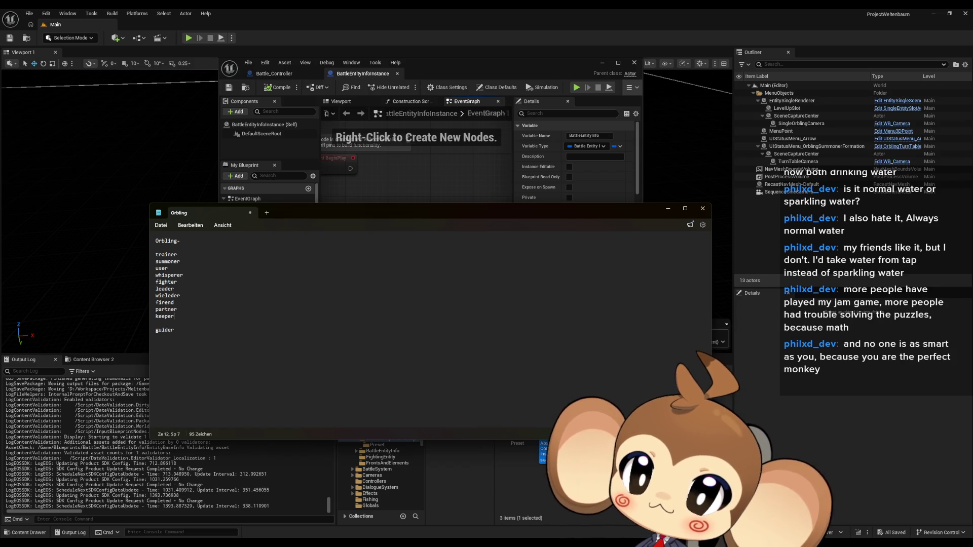
left_click(173, 309)
left_click(158, 303)
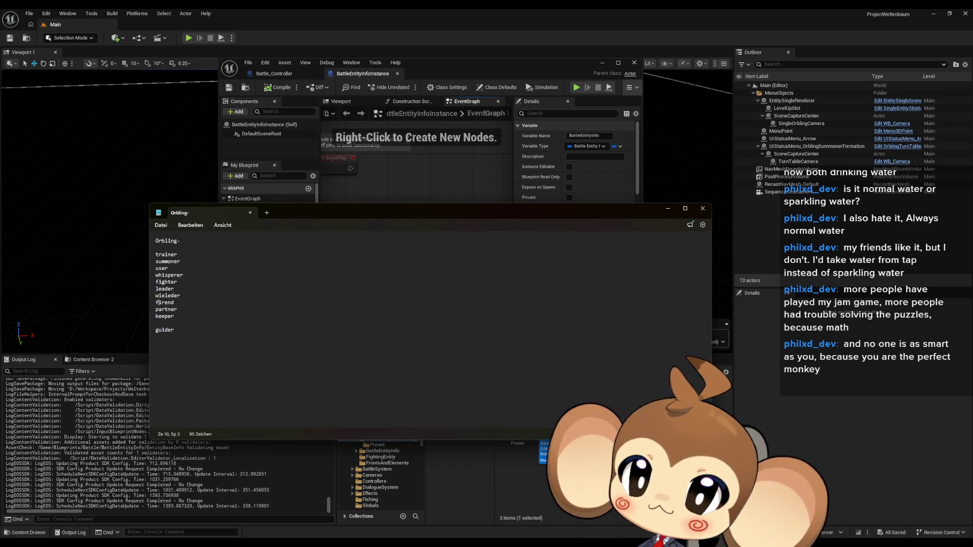
type("r")
key("Delete")
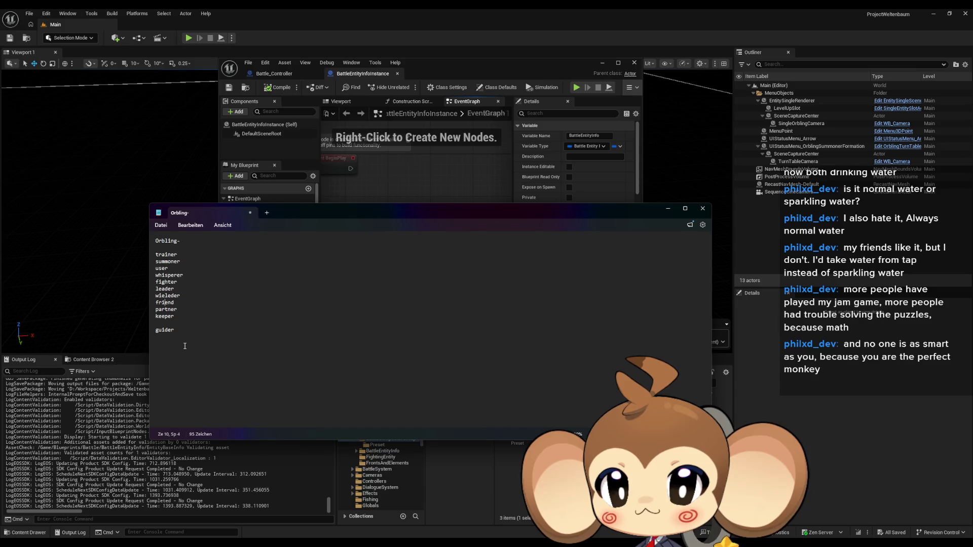
Write 'guide' on a new line directly under 'guider'.
left_click(193, 328)
key("Return")
type("guide")
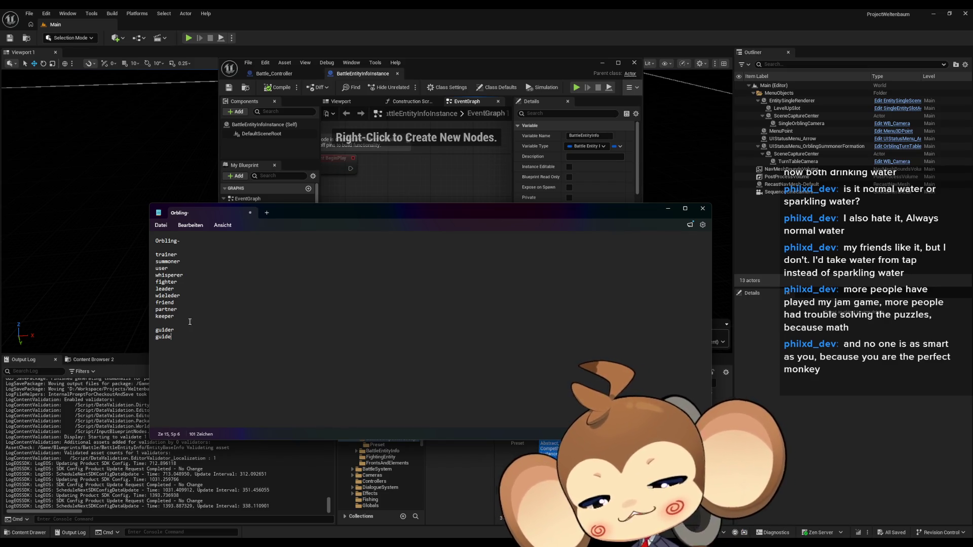
double_click(179, 241)
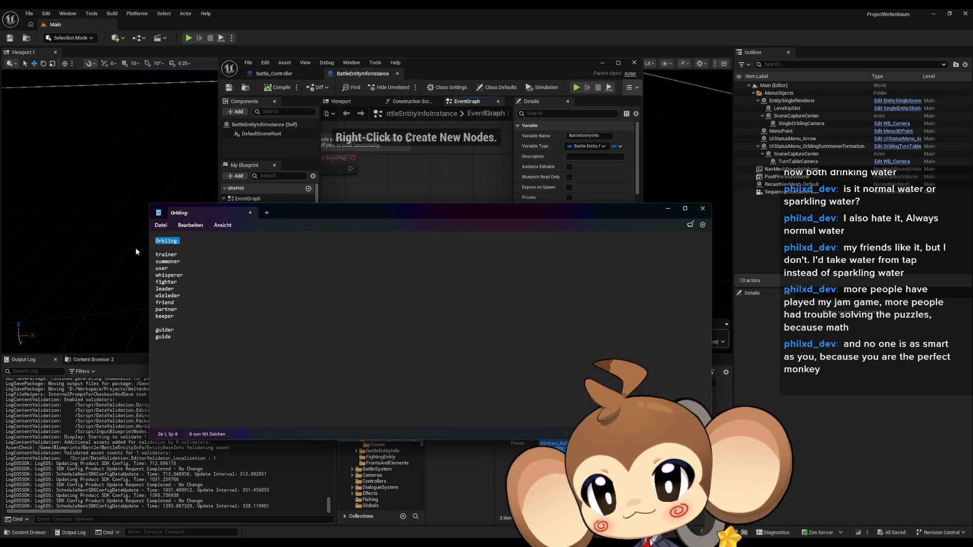
double_click(164, 337)
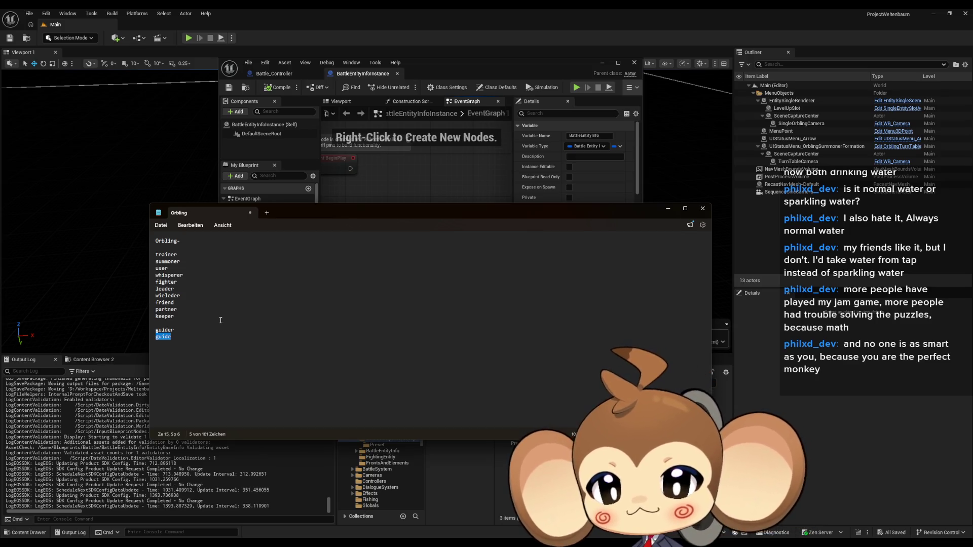
Put 'hunter' on its own line, separated from guide by a blank line.
key("End")
key("Return")
key("Return")
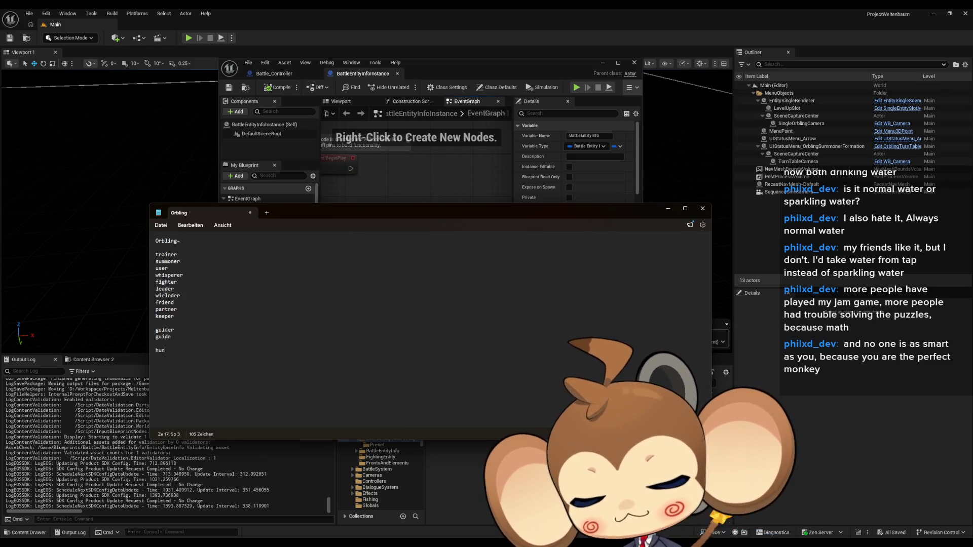
type("hunter")
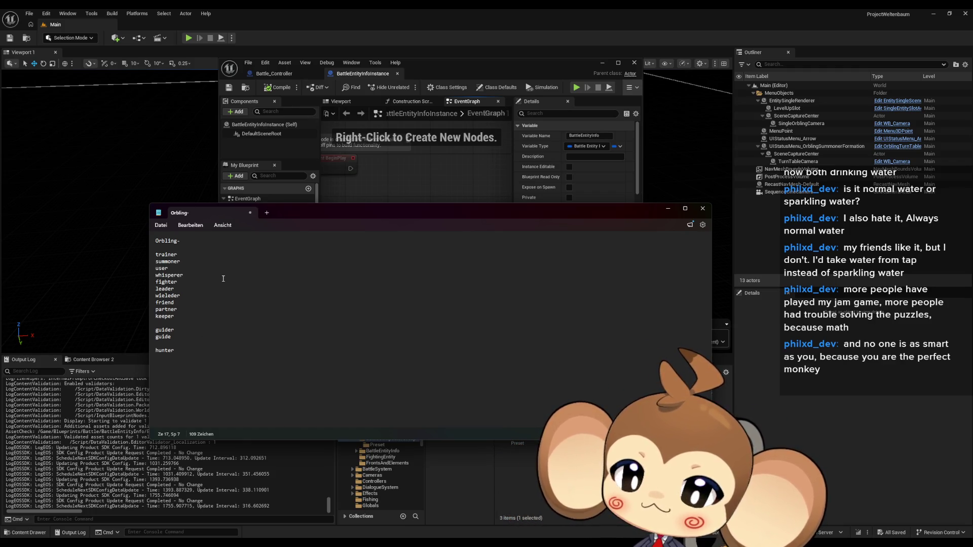
Start the shortlist by pasting 'trainer' on a new line below 'hunter'.
left_click_drag(183, 296, 144, 305)
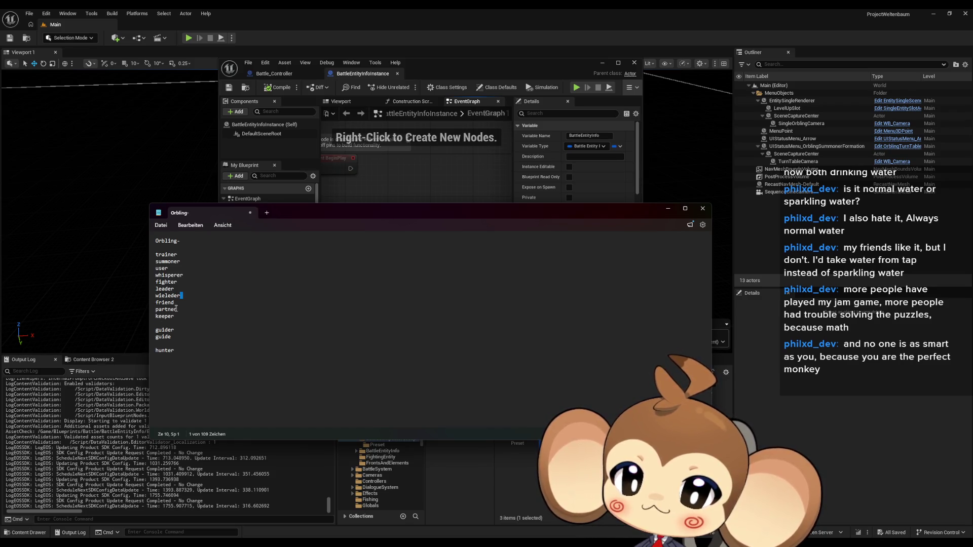
left_click(182, 295)
double_click(182, 295)
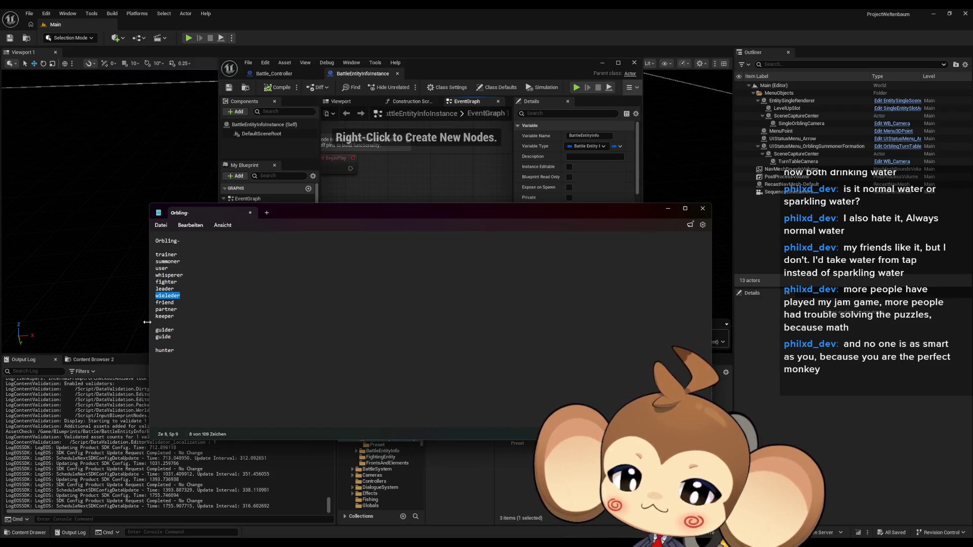
double_click(172, 281)
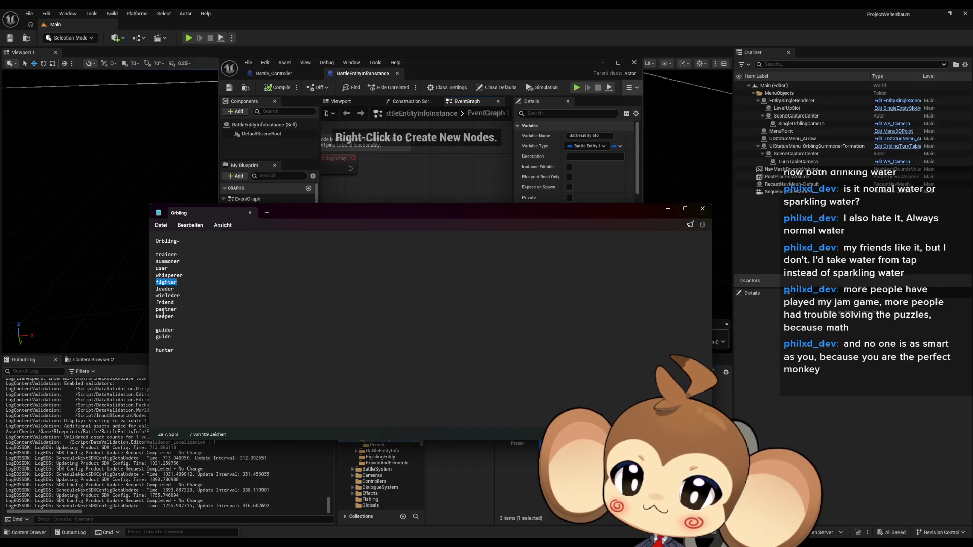
double_click(174, 275)
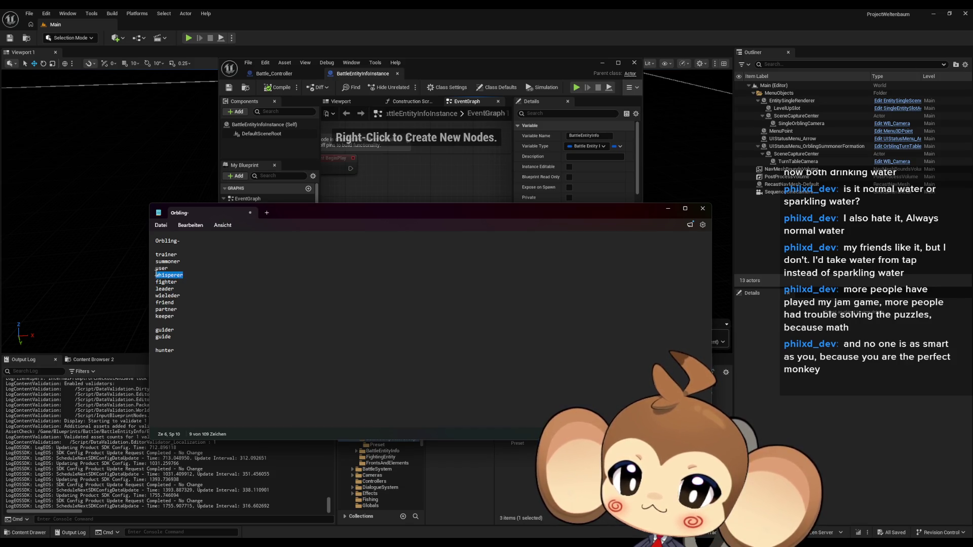
double_click(167, 268)
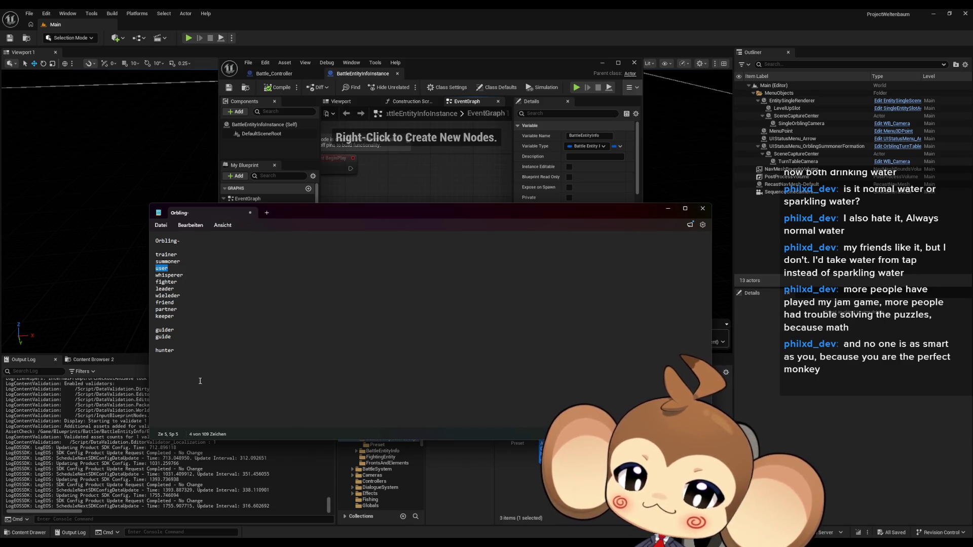
left_click(168, 255)
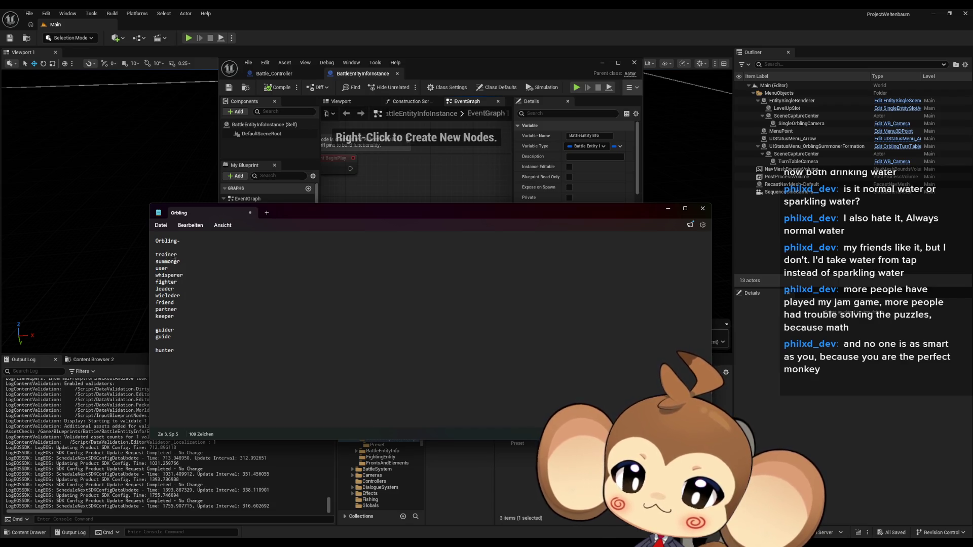
double_click(173, 254)
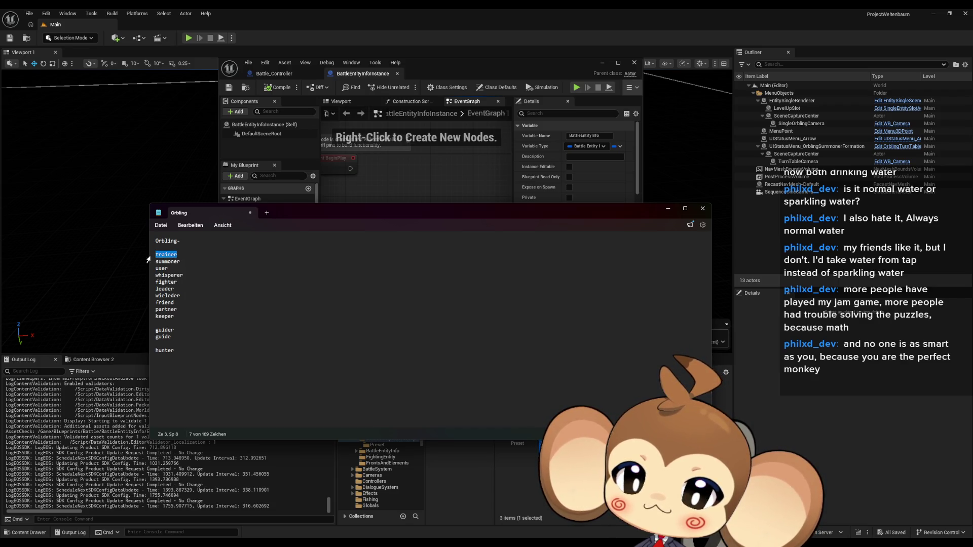
left_click(188, 364)
key("Return")
key("Return")
key("Return")
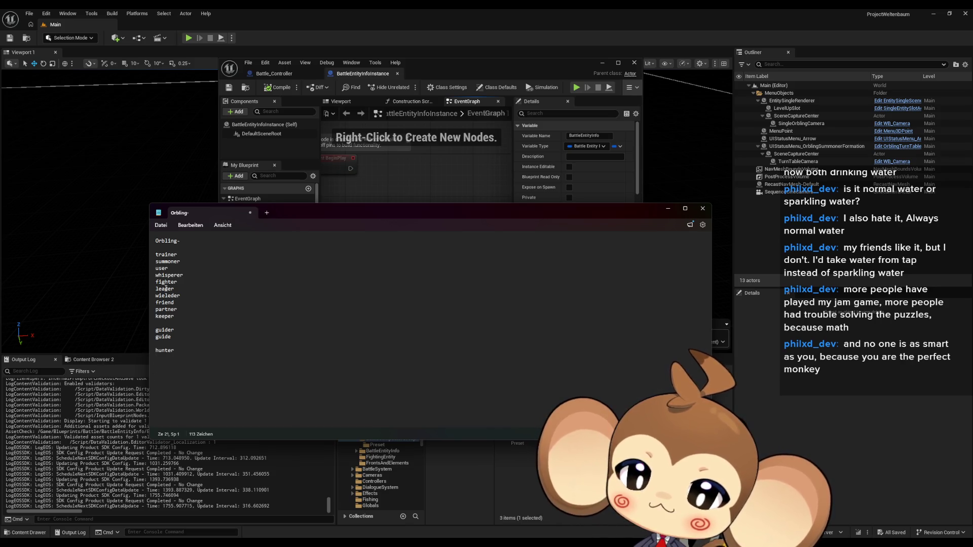
type("trainer")
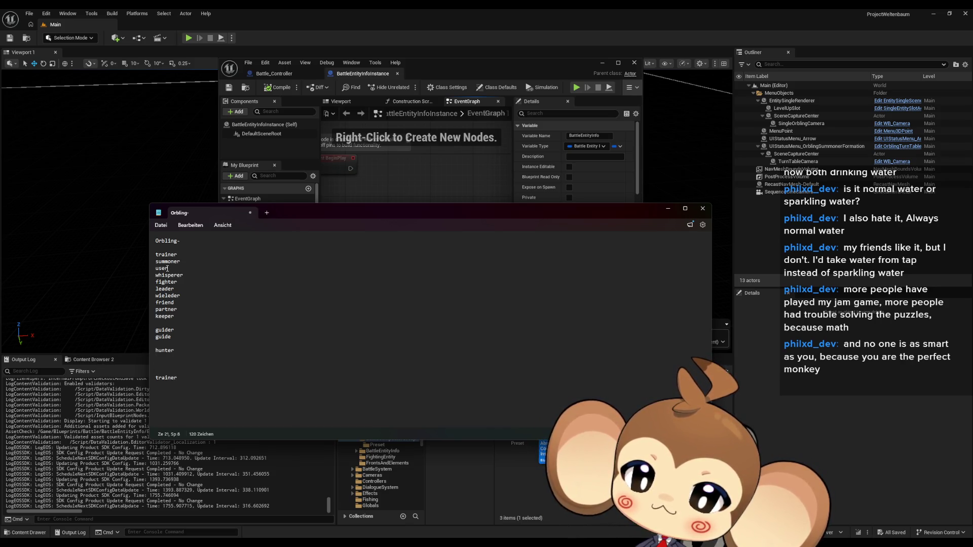
double_click(183, 275)
left_click(191, 378)
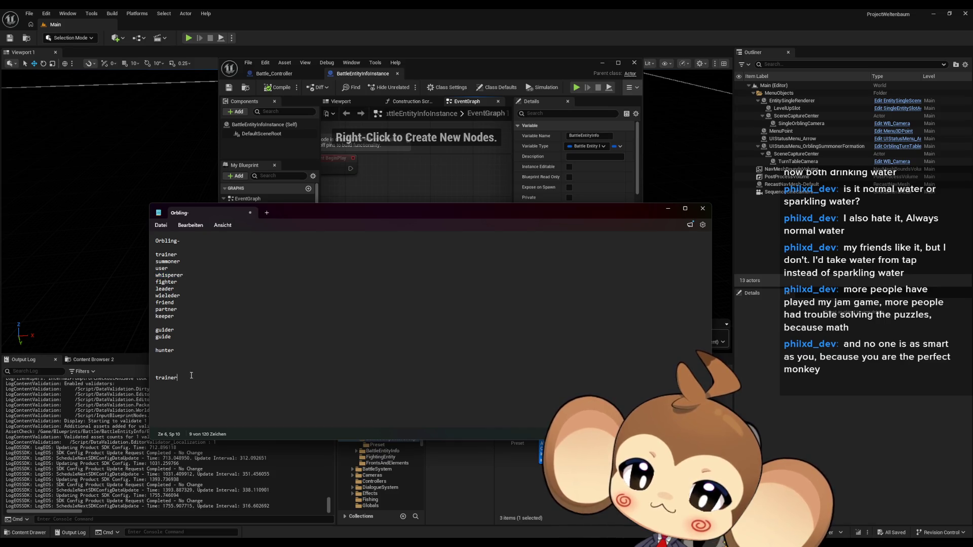
key("Return")
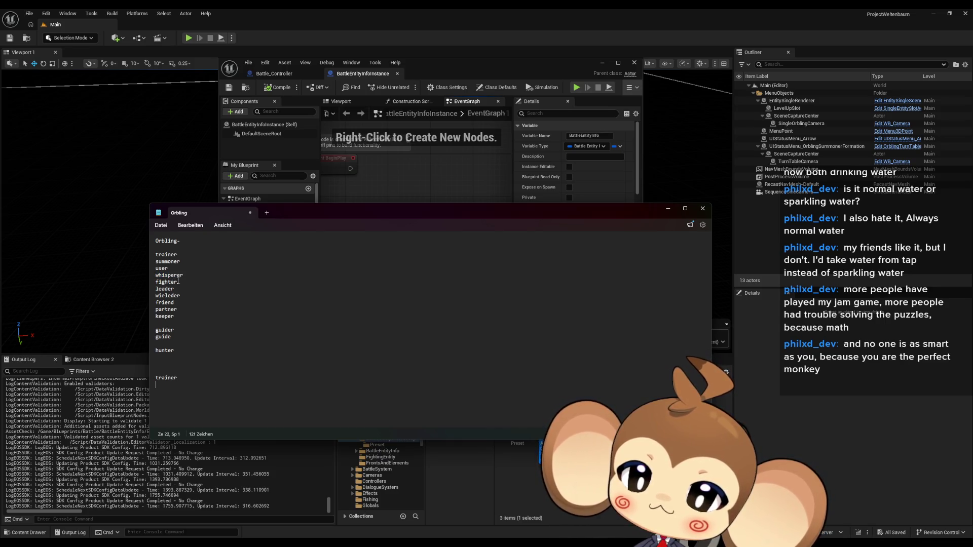
Copy 'fighter' and 'wieleder' from the brainstorm list into the shortlist under 'trainer'.
double_click(175, 281)
key("ctrl+c")
left_click(201, 384)
key("ctrl+v")
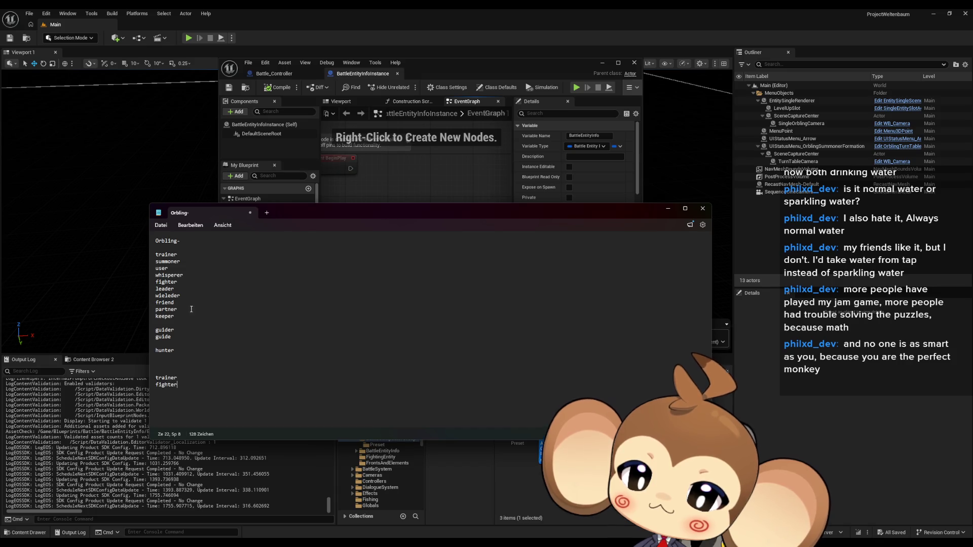
left_click_drag(181, 295, 150, 297)
key("ctrl+c")
left_click(192, 389)
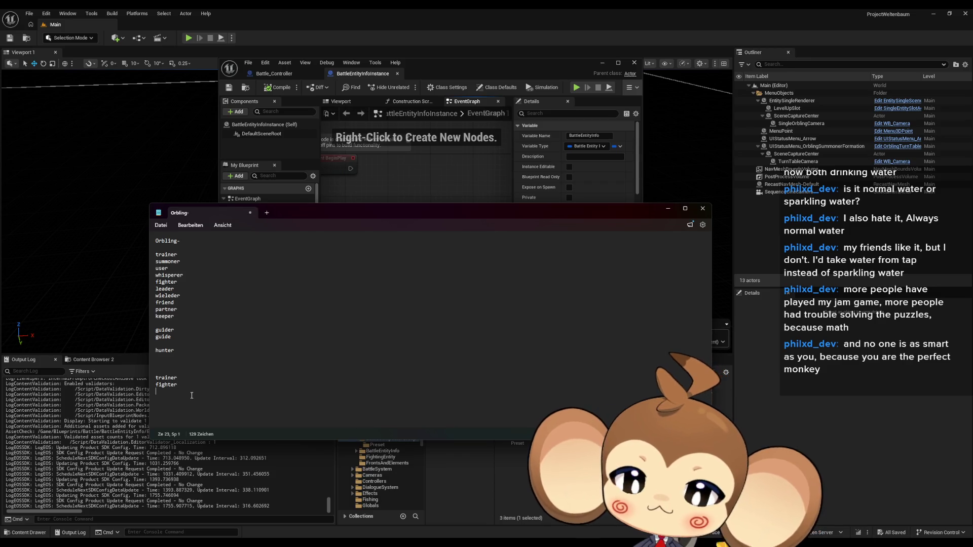
key("ctrl+v")
Add 'keeper', 'guide' and 'hunter' to complete the six-word shortlist.
left_click_drag(175, 302, 152, 303)
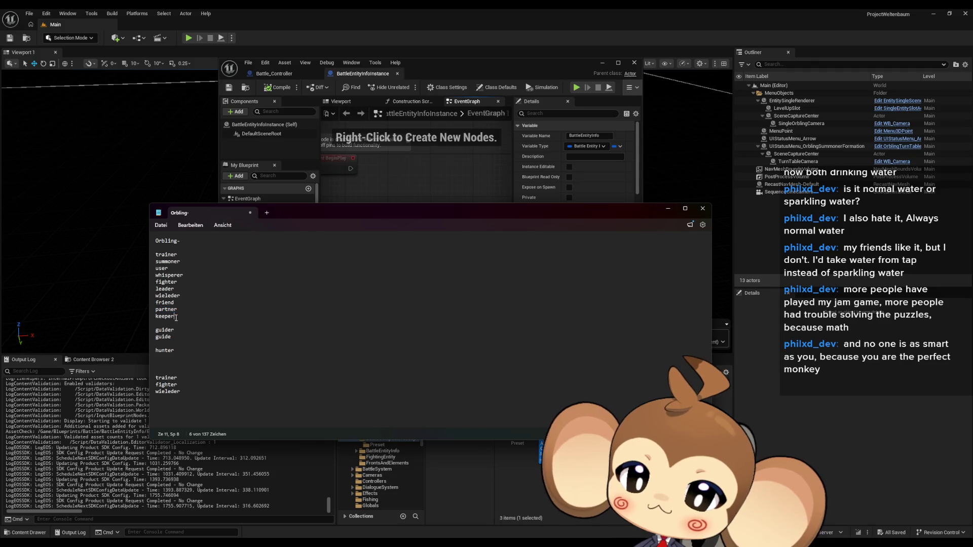
left_click(188, 391)
key("Return")
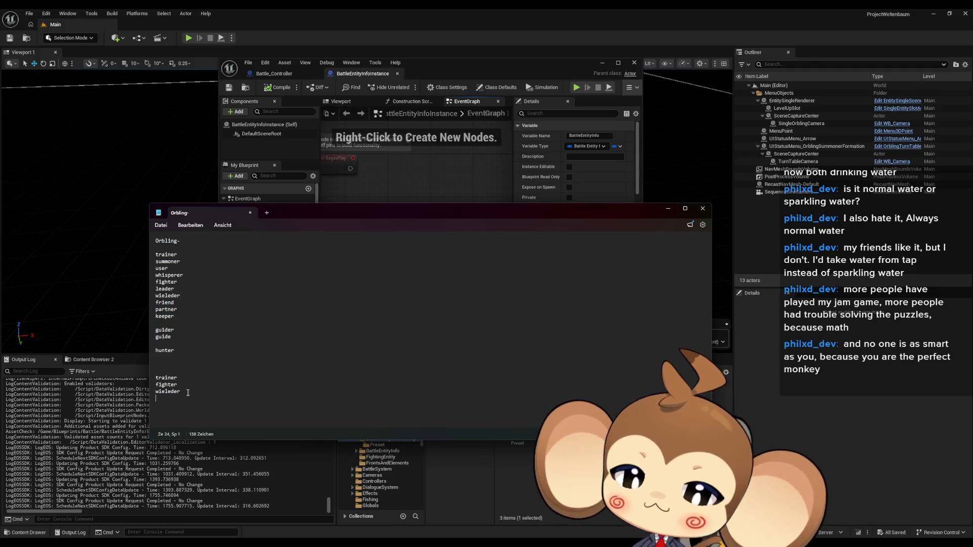
type("keeper")
mouse_move(175, 337)
left_mouse_down()
mouse_move(156, 337)
mouse_move(152, 350)
left_mouse_up()
left_click(182, 400)
key("ctrl+v")
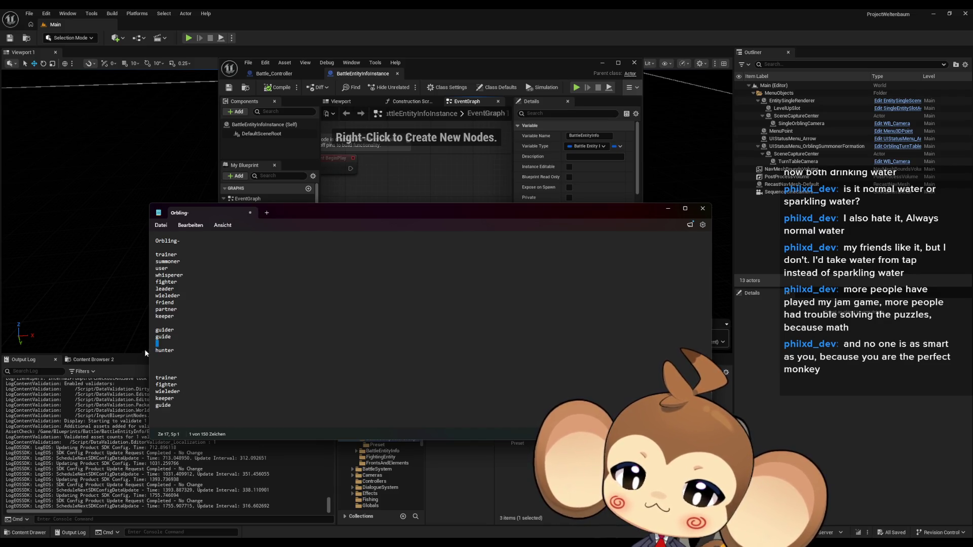
double_click(177, 351)
left_click(184, 409)
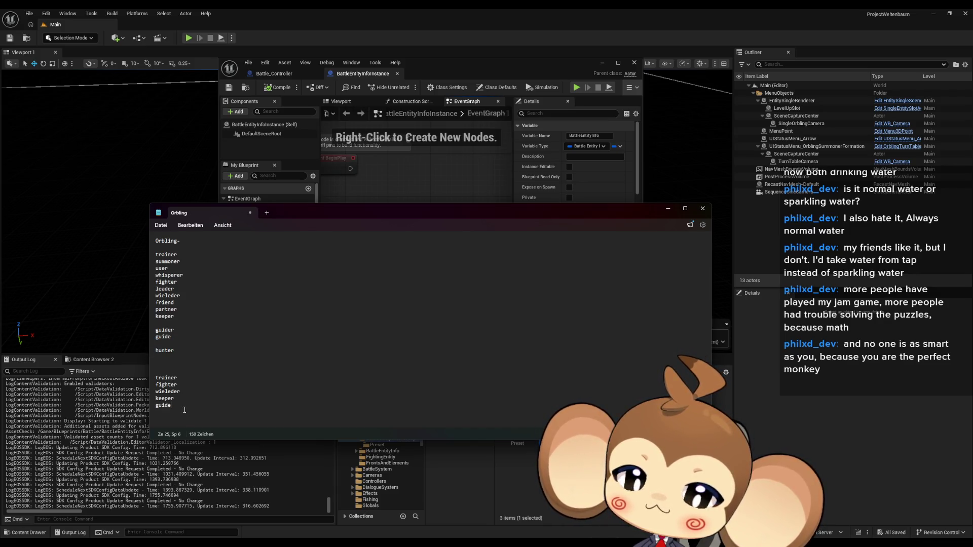
key("Return")
key("ctrl+v")
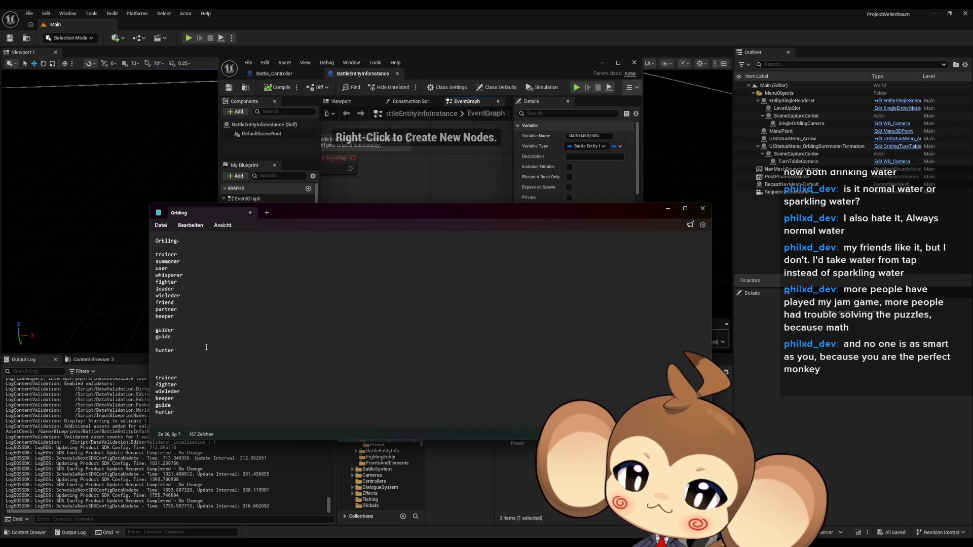
left_click(208, 343)
left_click_drag(197, 412, 146, 374)
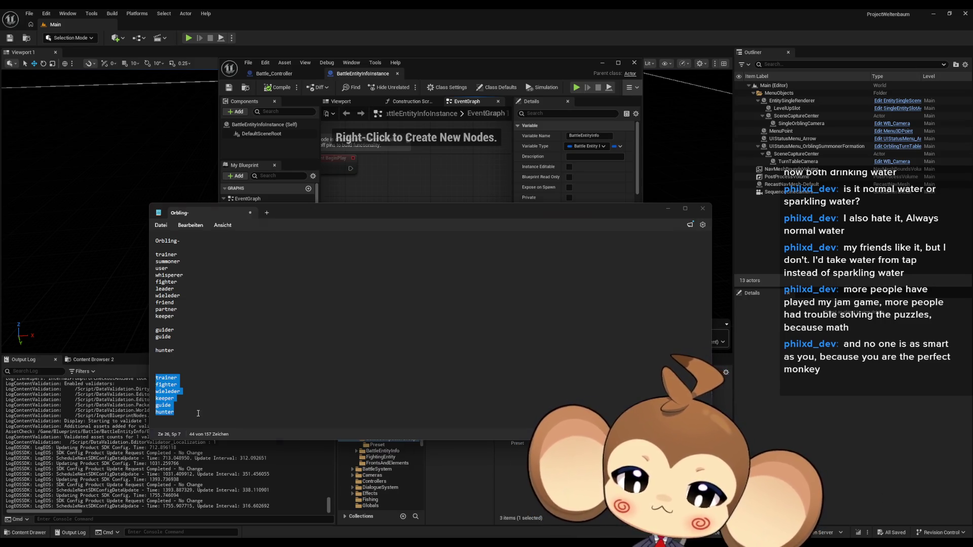
Add 'path keeper' and 'path warden' on new lines below the six-word shortlist.
left_click(324, 416)
key("Return")
key("Return")
key("Return")
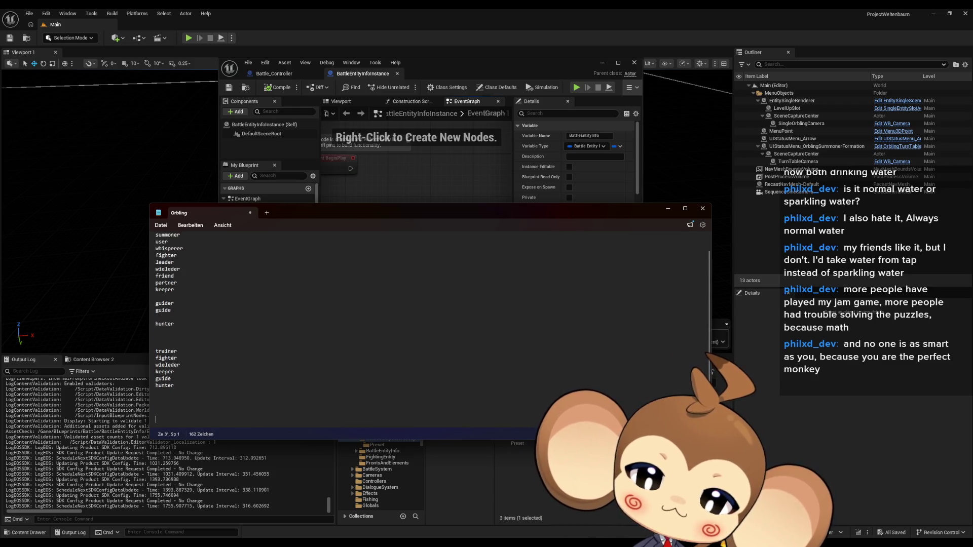
type("path ")
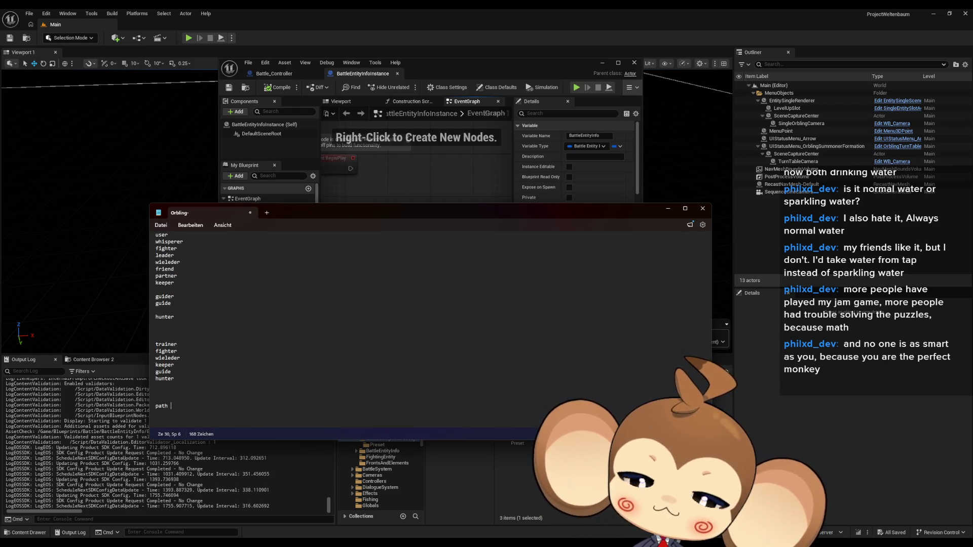
type("keeper")
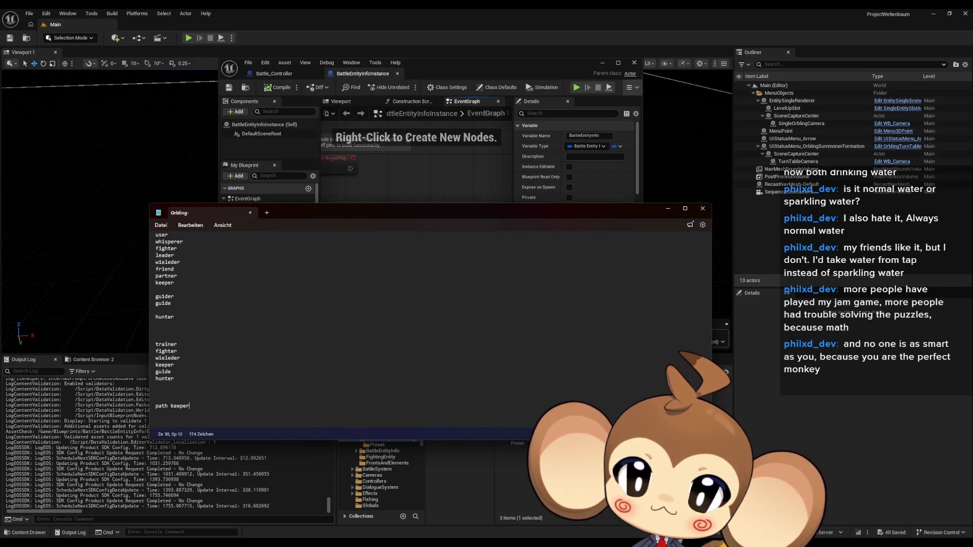
key("Return")
type("pat")
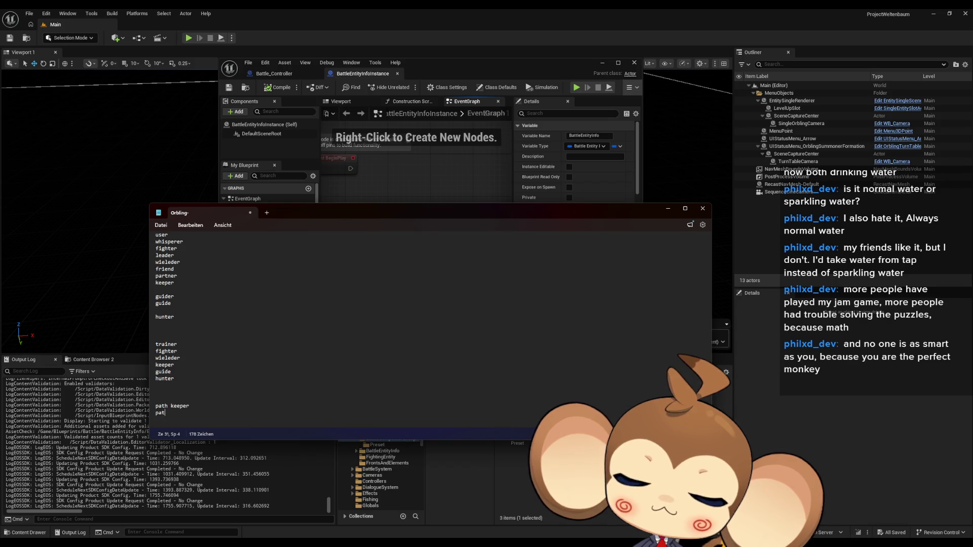
type("h warden")
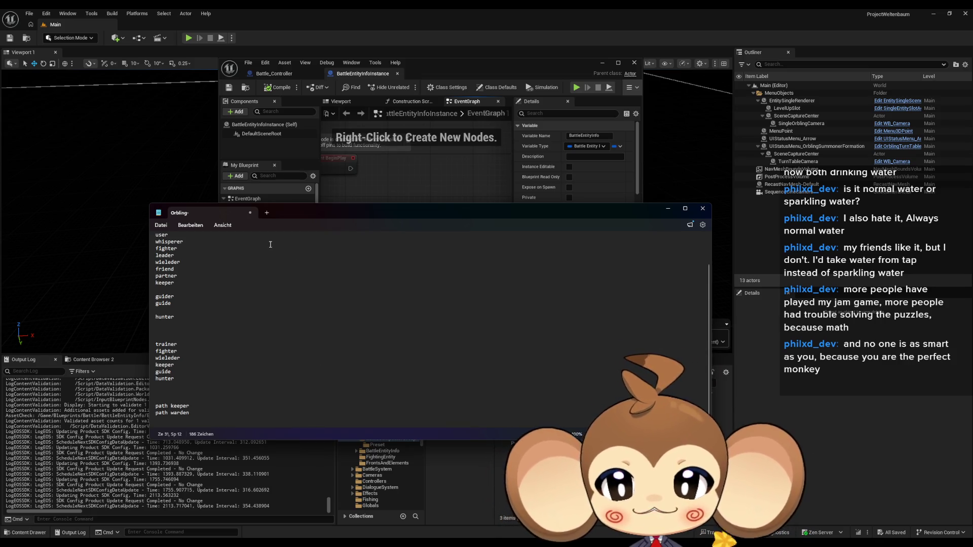
scroll(251, 243, "up", 2)
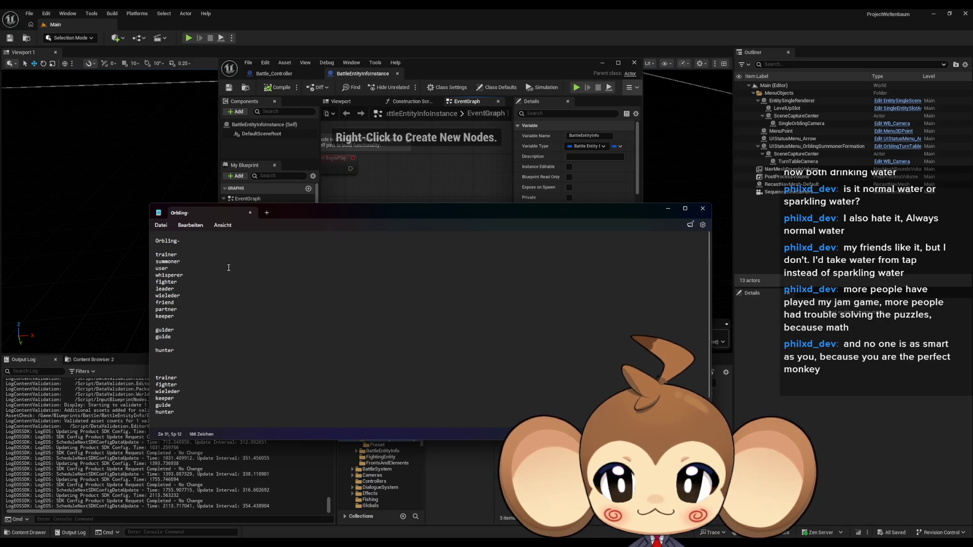
double_click(169, 262)
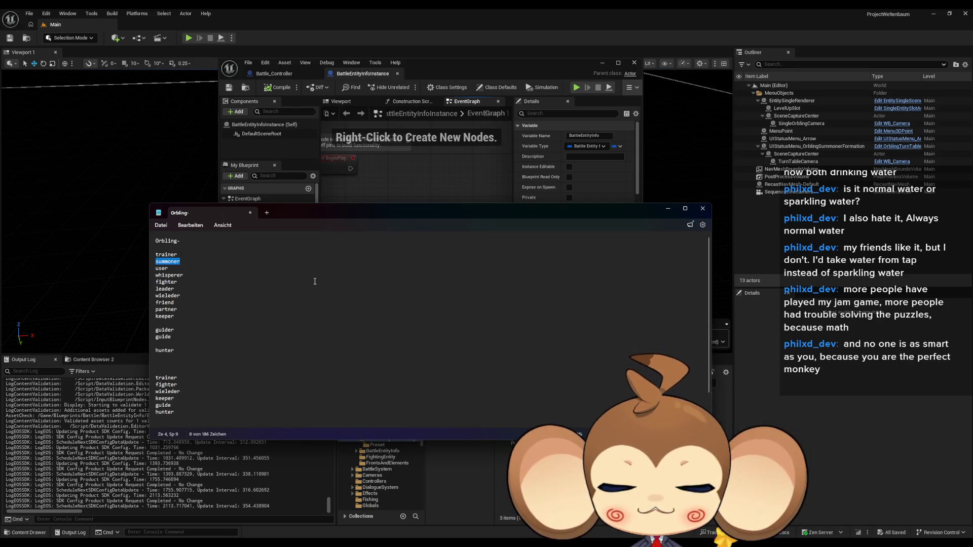
scroll(302, 300, "down", 2)
left_click_drag(203, 410, 152, 410)
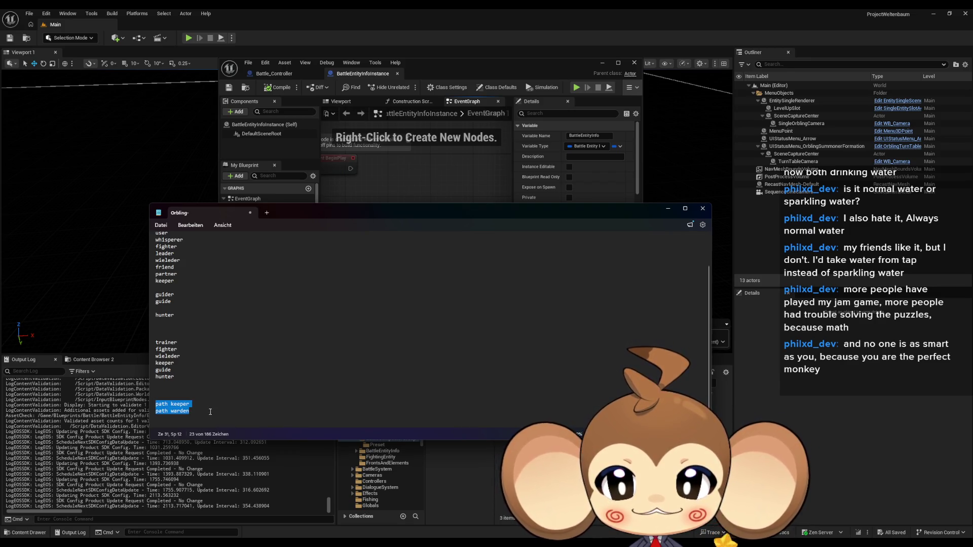
left_click_drag(153, 404, 201, 411)
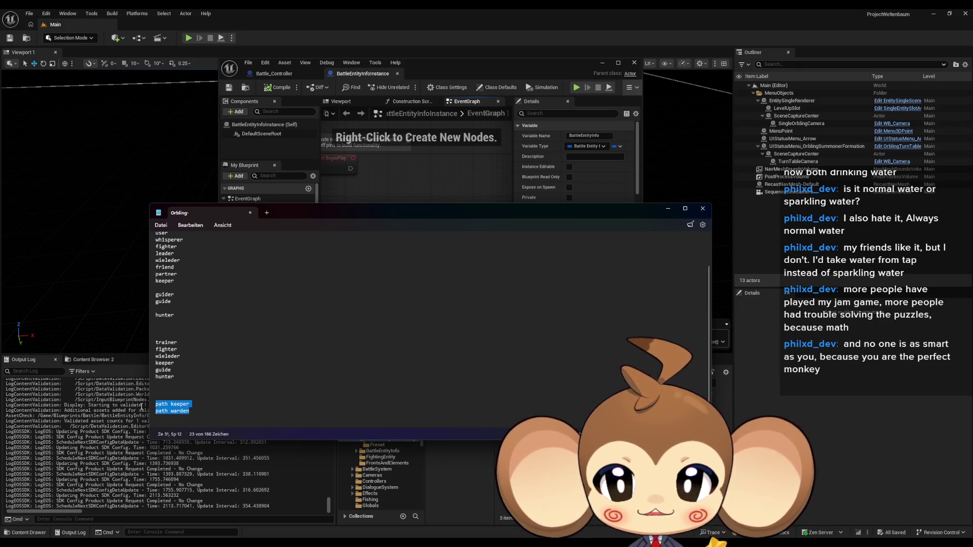
left_click(189, 411)
left_click_drag(187, 412, 150, 405)
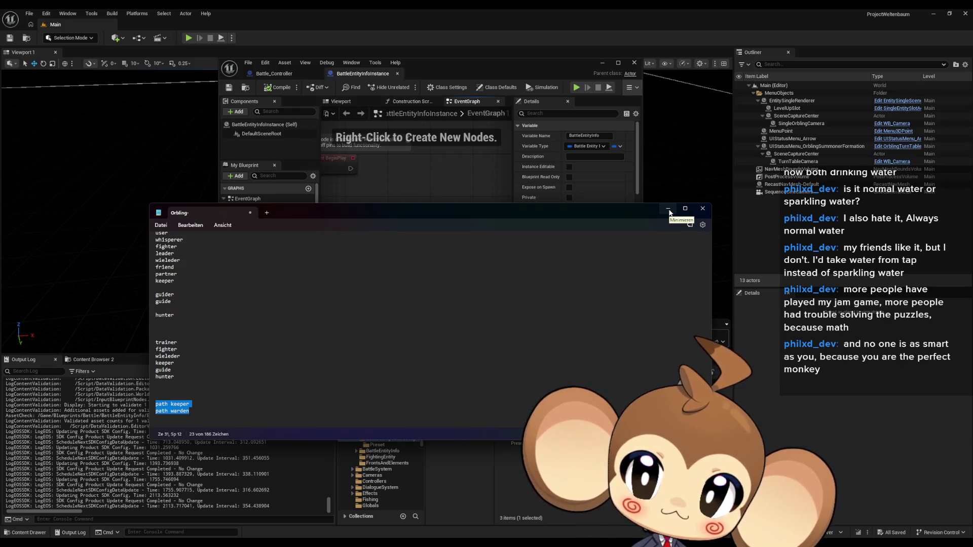
Open StoryAndWorldbuilding full-screen and view its Weltenbaum graph, ending on the World graph.
left_click(669, 210)
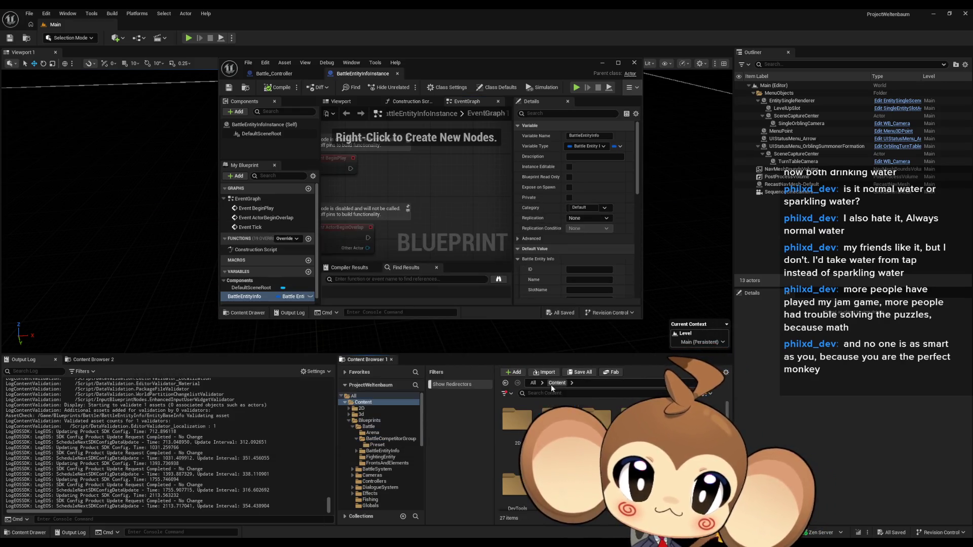
scroll(609, 456, "down", 2)
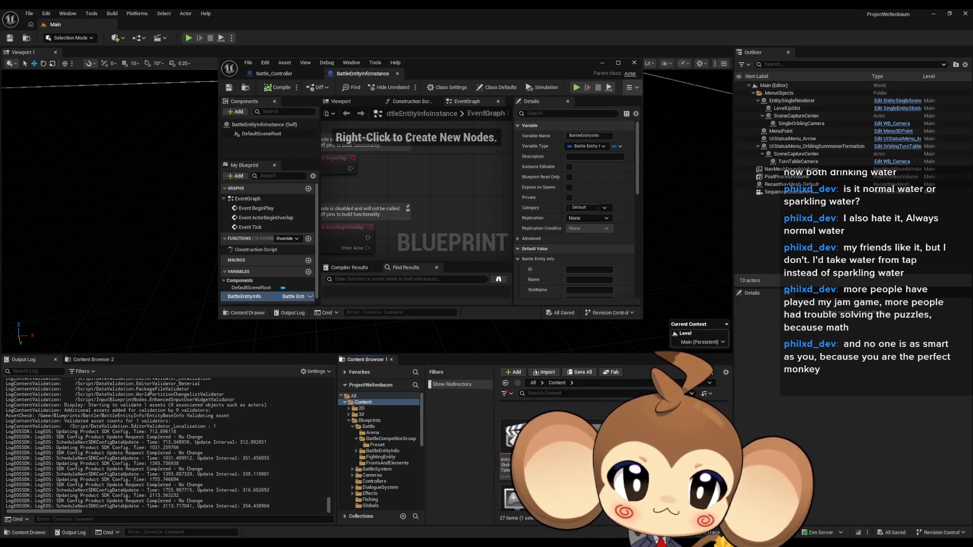
double_click(558, 441)
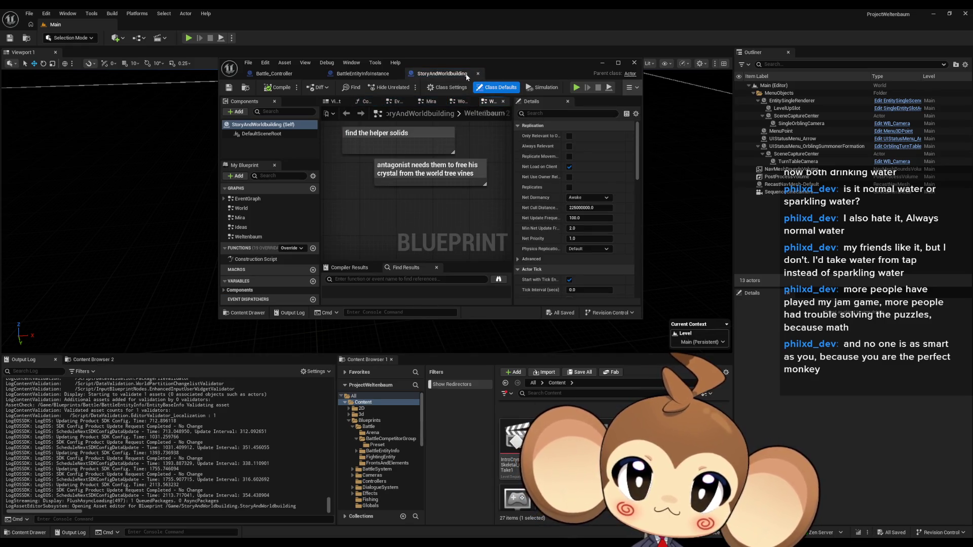
double_click(509, 65)
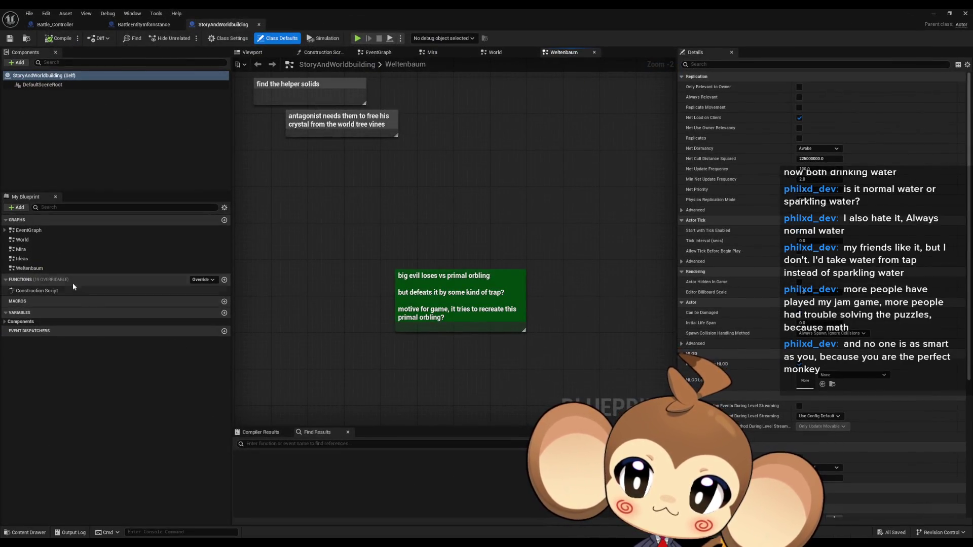
double_click(34, 240)
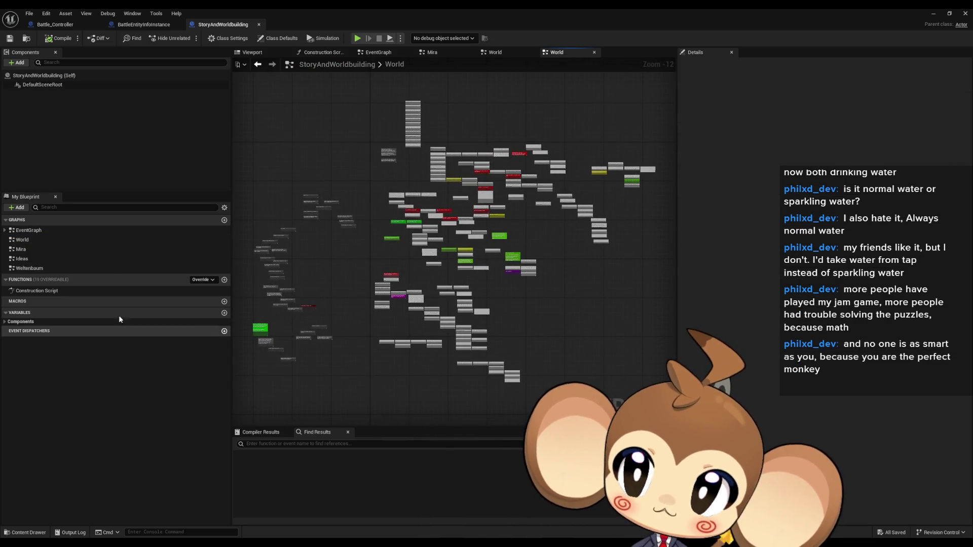
double_click(43, 269)
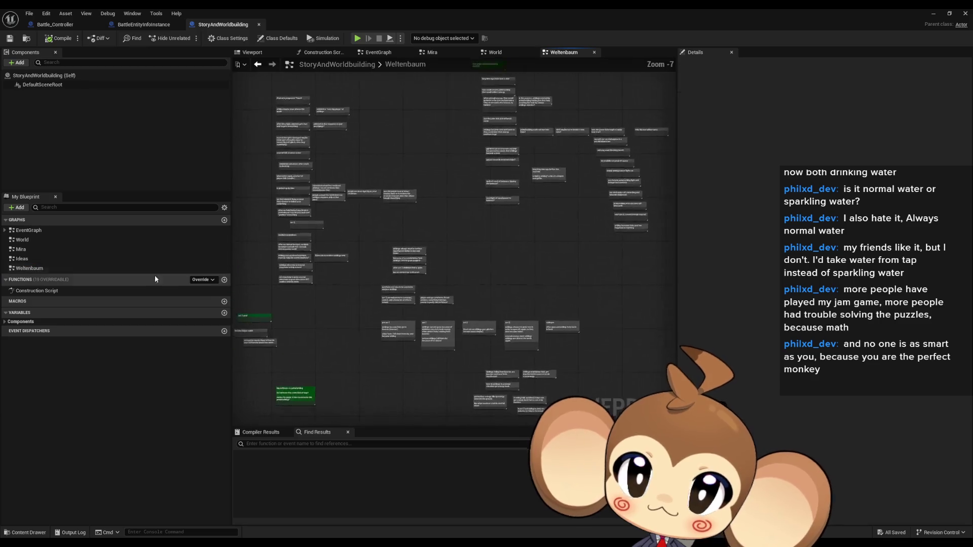
double_click(43, 243)
Add the comment 'summoners could be called guides or path wardens or something' to the World graph.
scroll(375, 190, "up", 3)
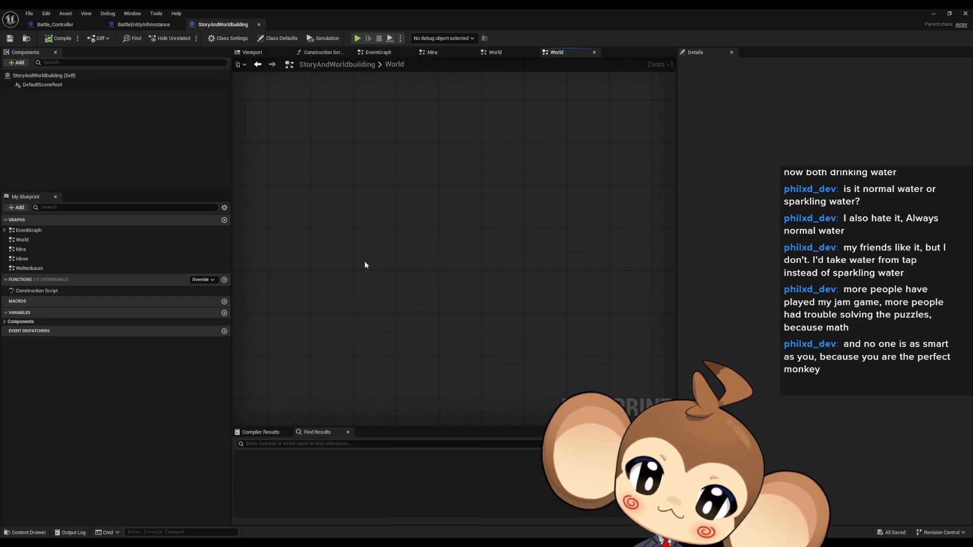
scroll(364, 260, "up", 4)
key("c")
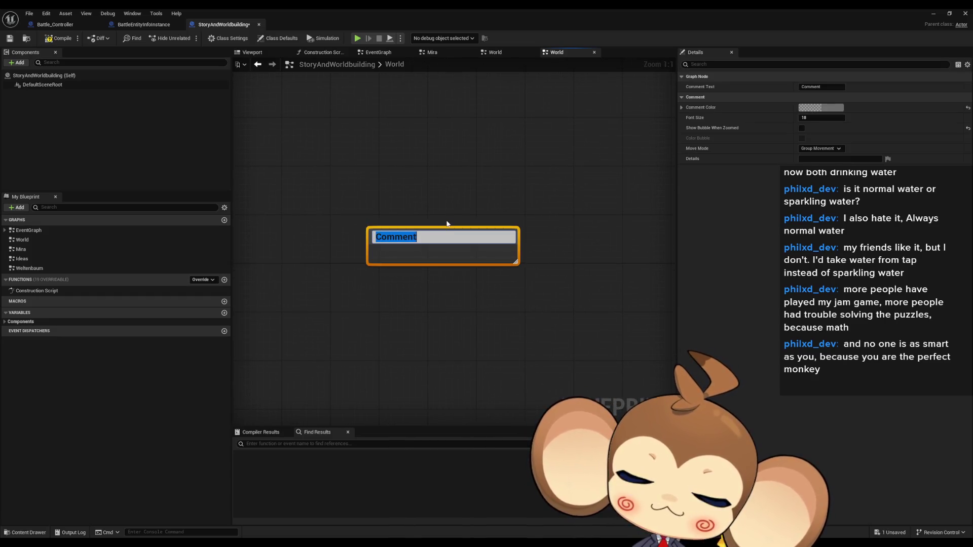
type("summone")
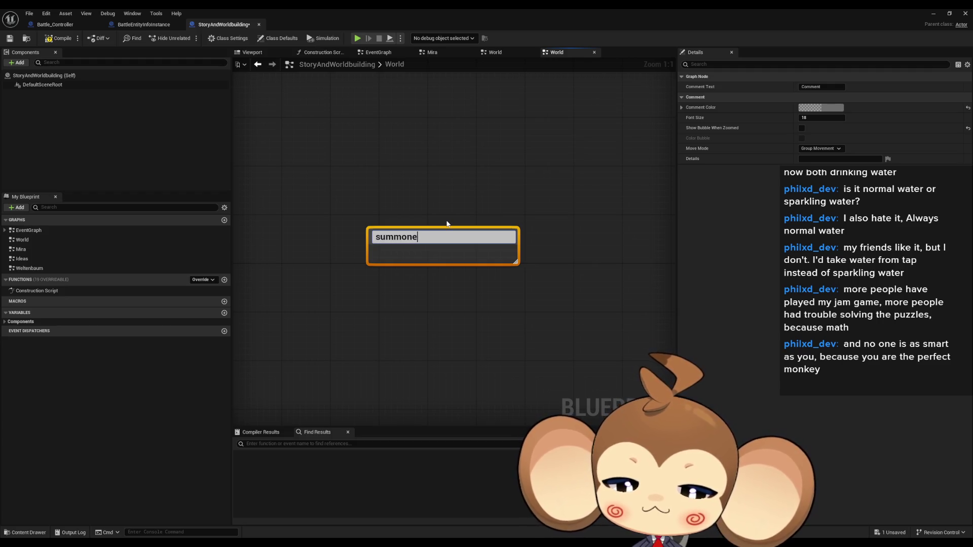
type("rs could be ca")
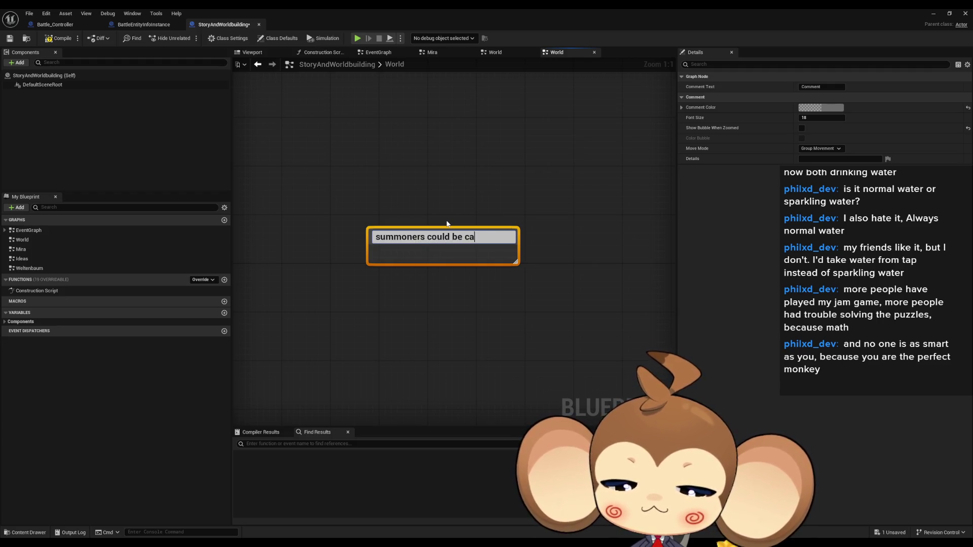
type("lledgu")
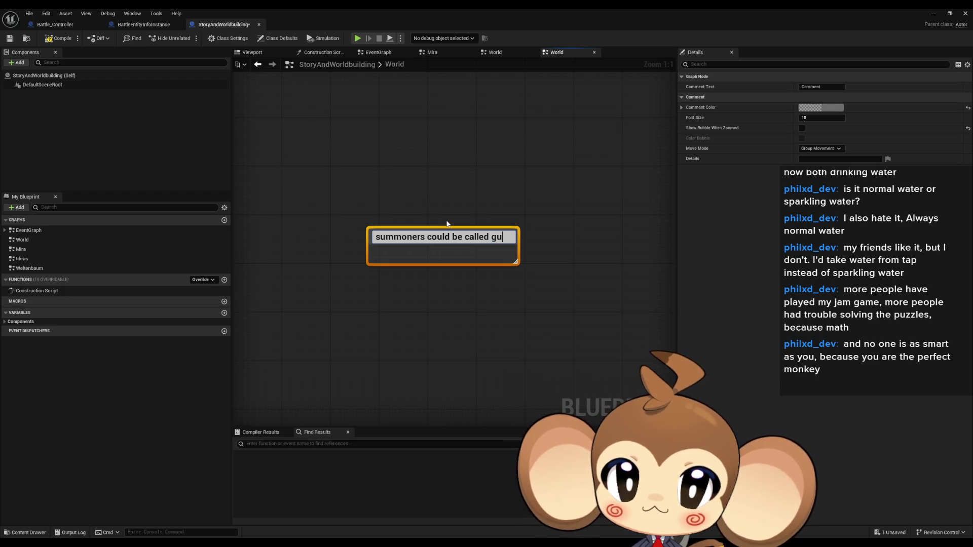
type("ides or path warde")
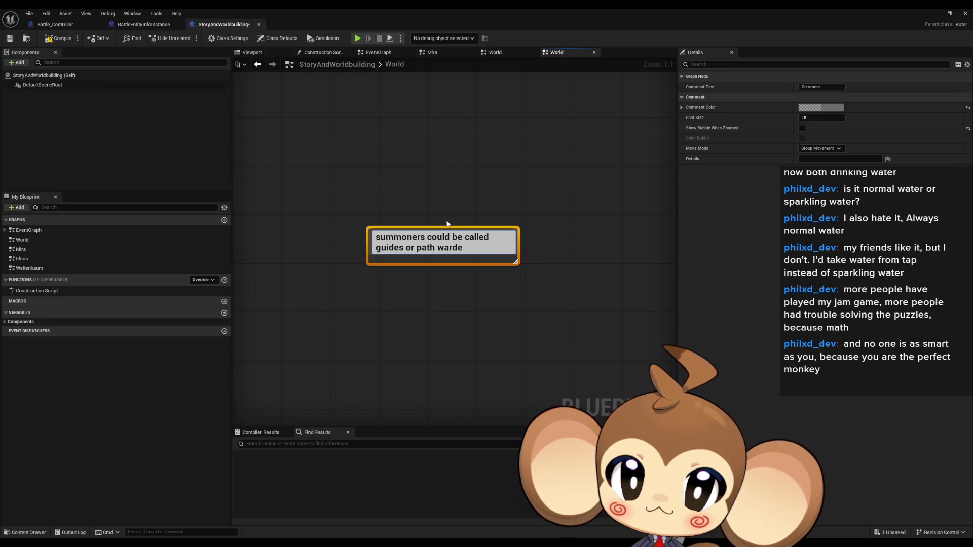
type("rns or something")
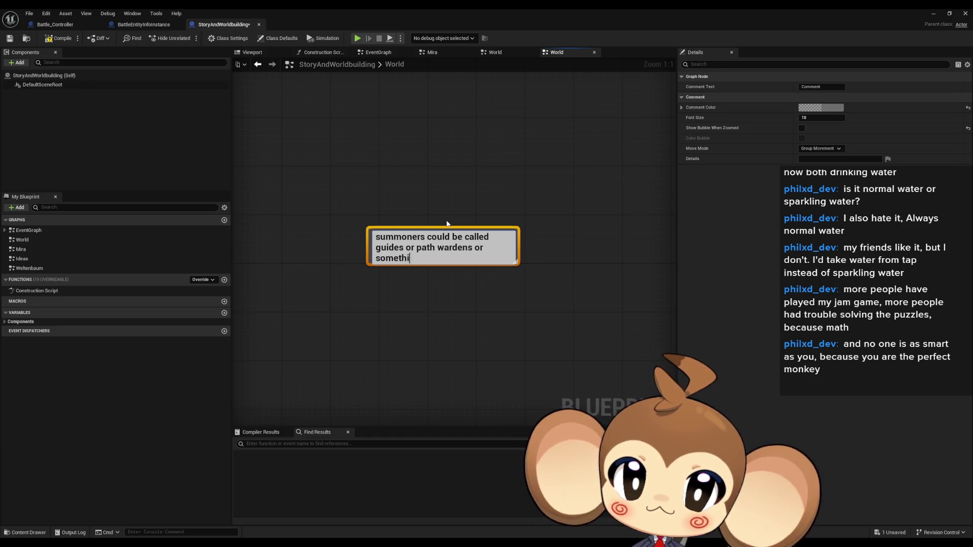
key("Return")
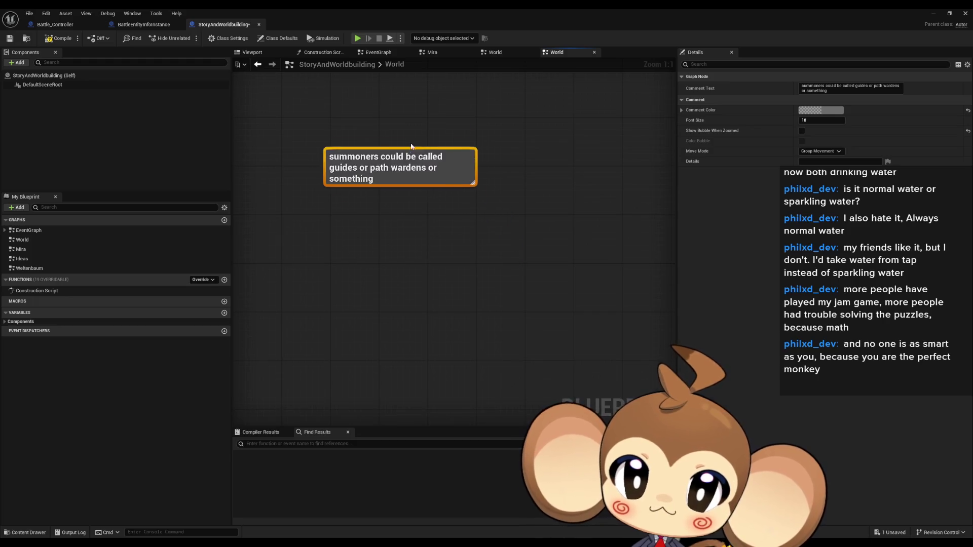
left_click(321, 167)
Add a resized comment about leading the orblings to the dreamworld, then begin the rejection note.
type("cthe reson")
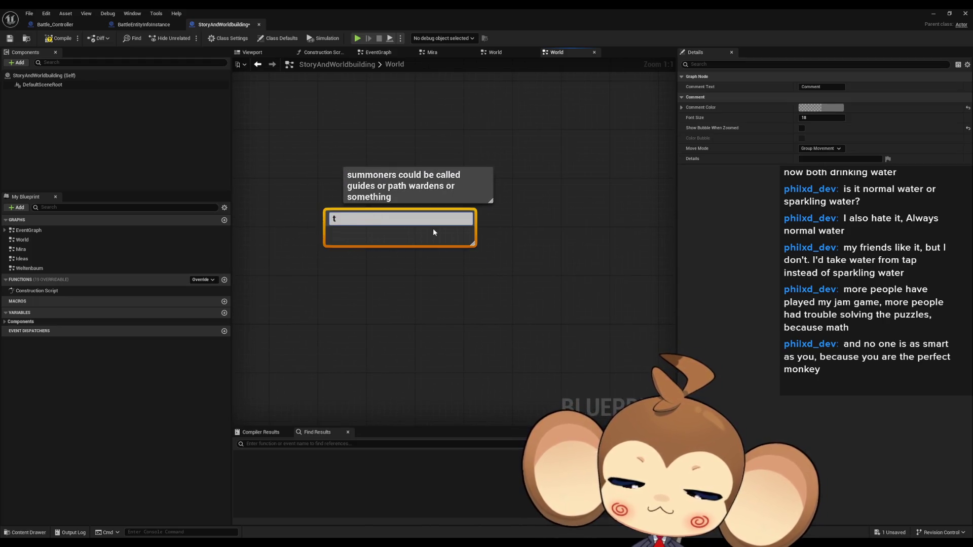
type(" could be, because")
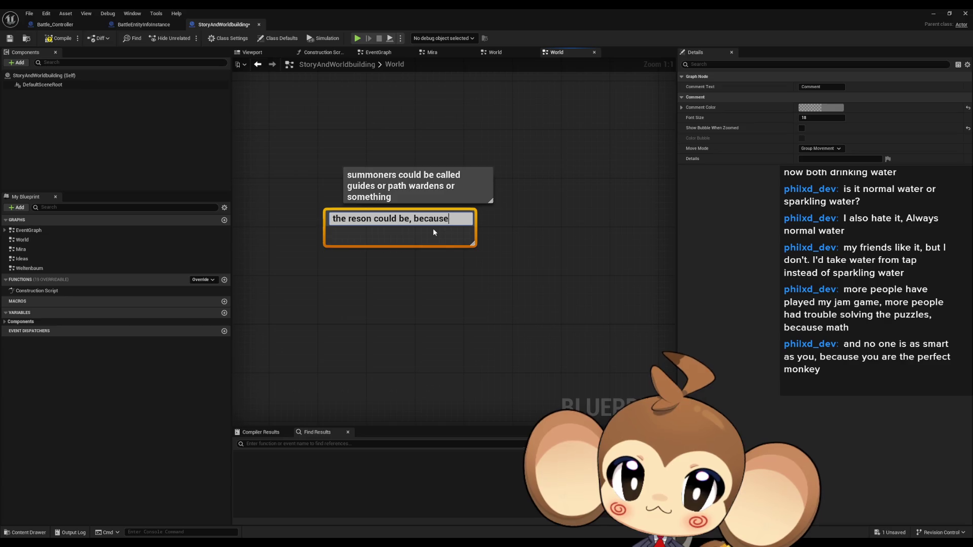
type(" they ")
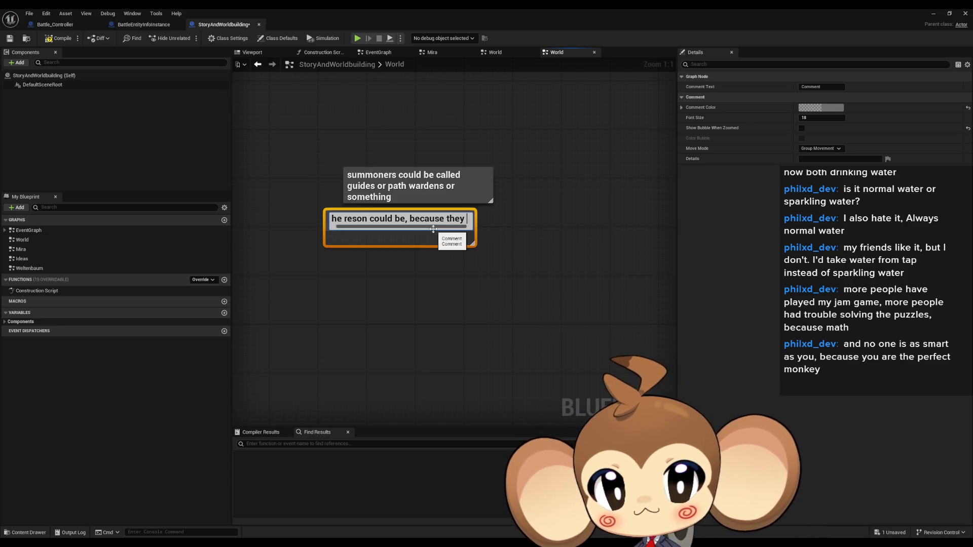
type("might")
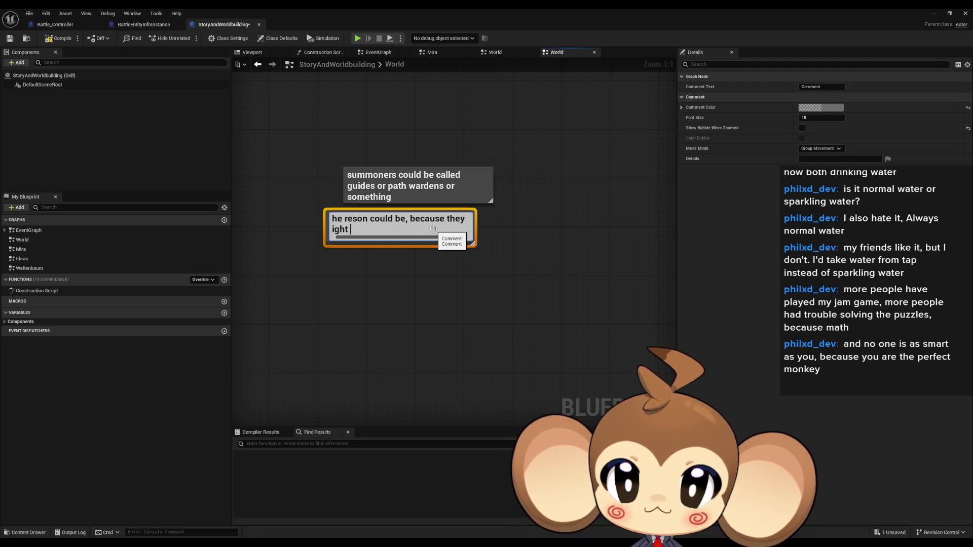
type(" way t")
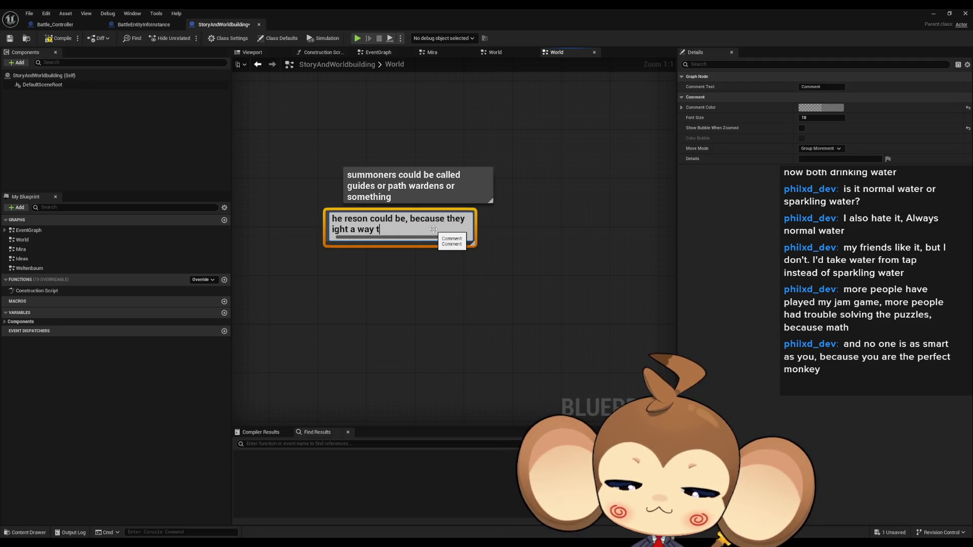
type("rough in")
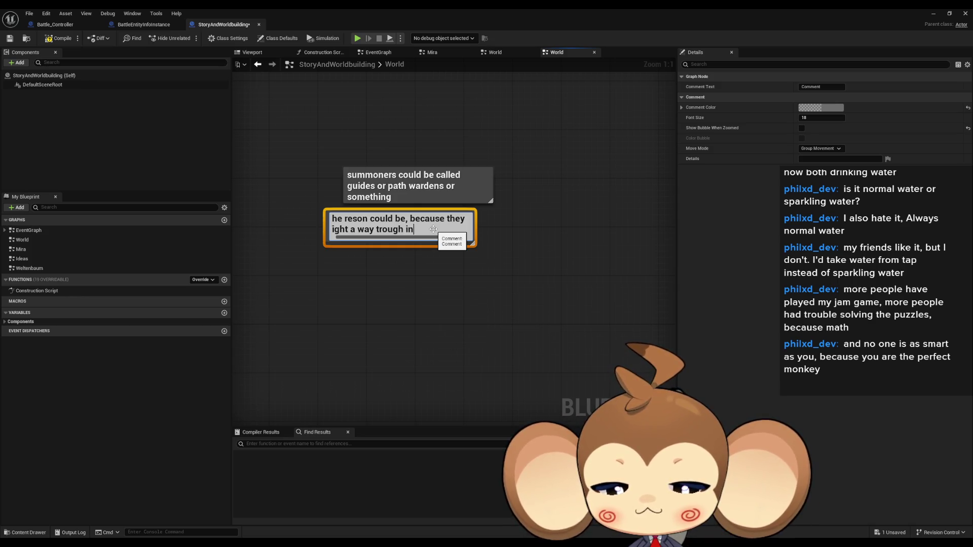
type(" order t")
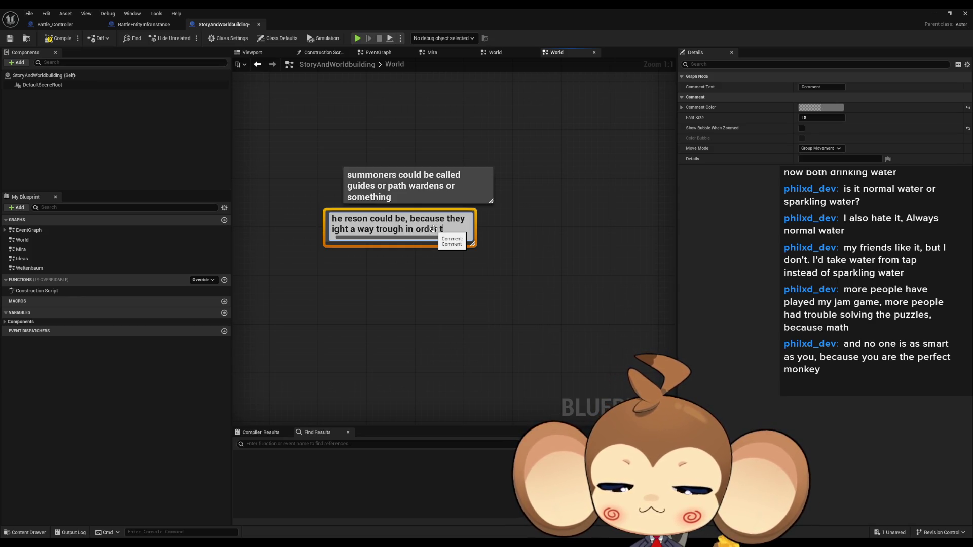
type("o")
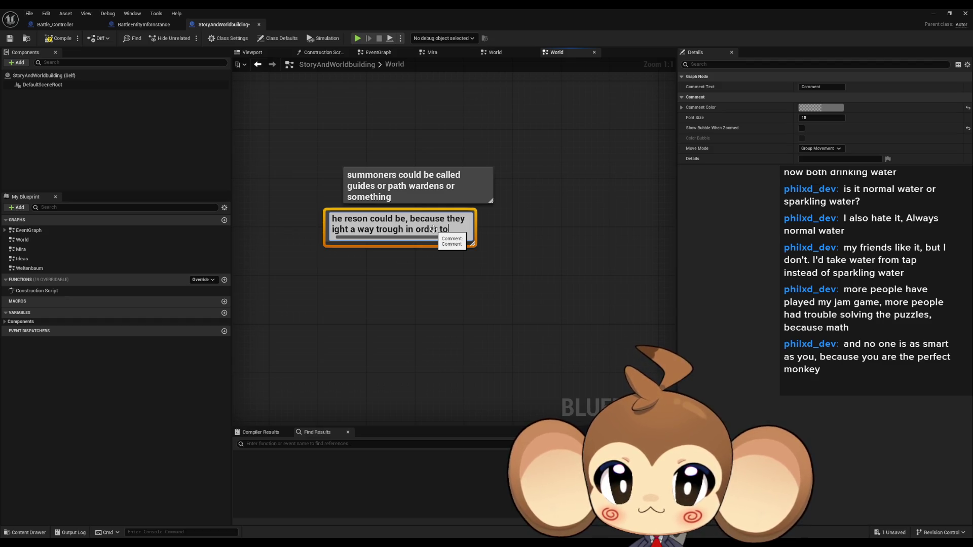
type("lead the or")
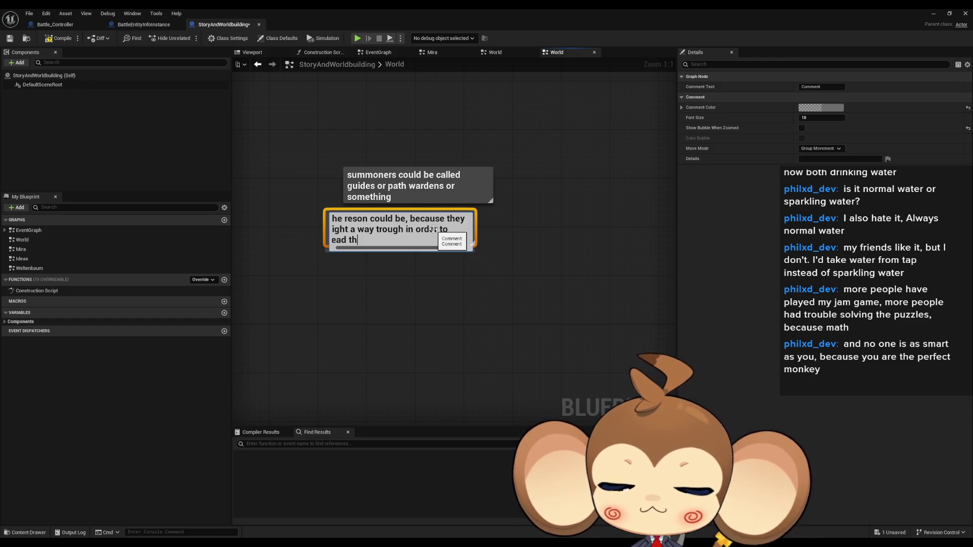
type("blings to t")
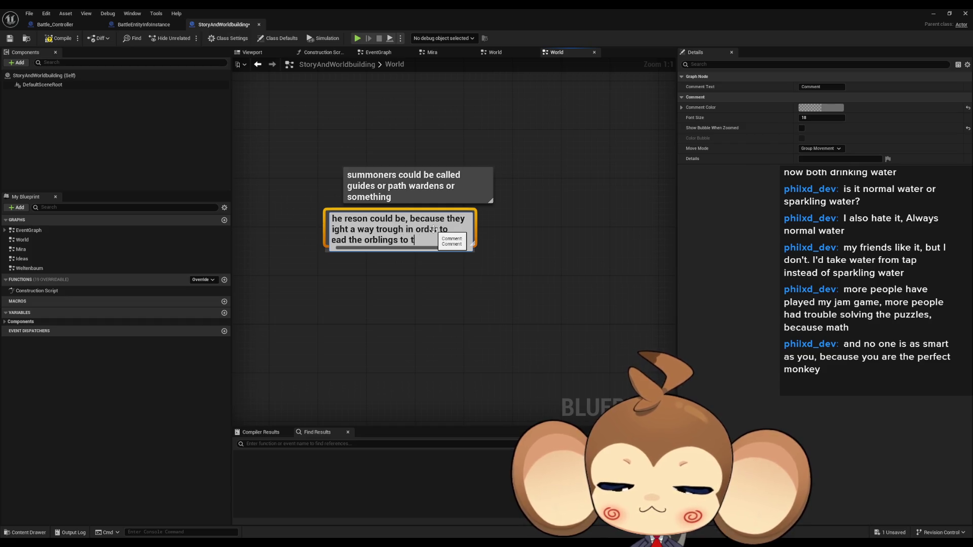
type("he dreamworld")
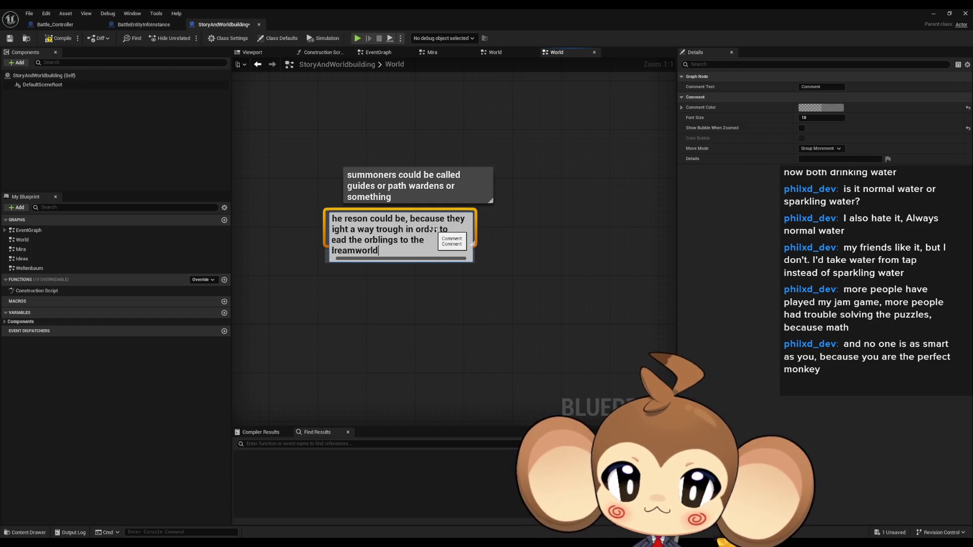
type(" that")
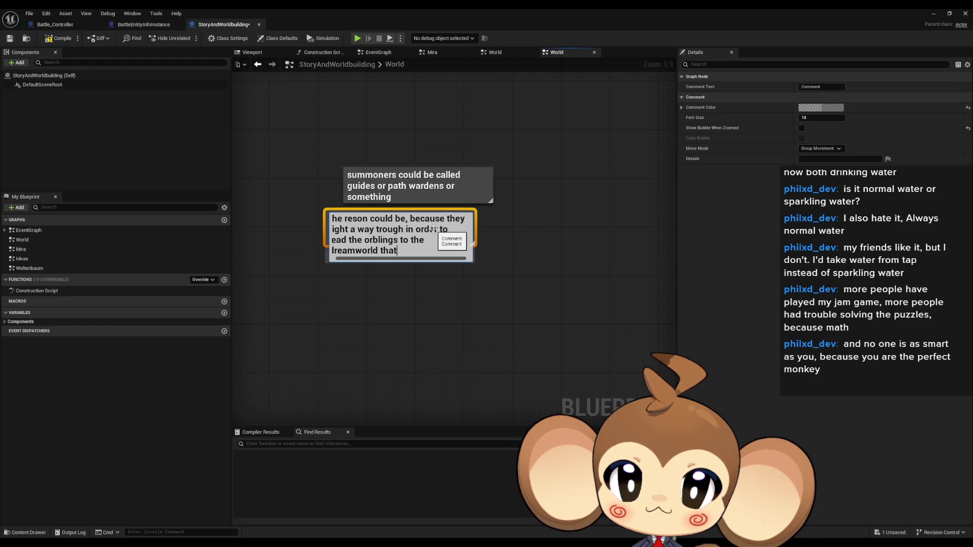
type(" are on they")
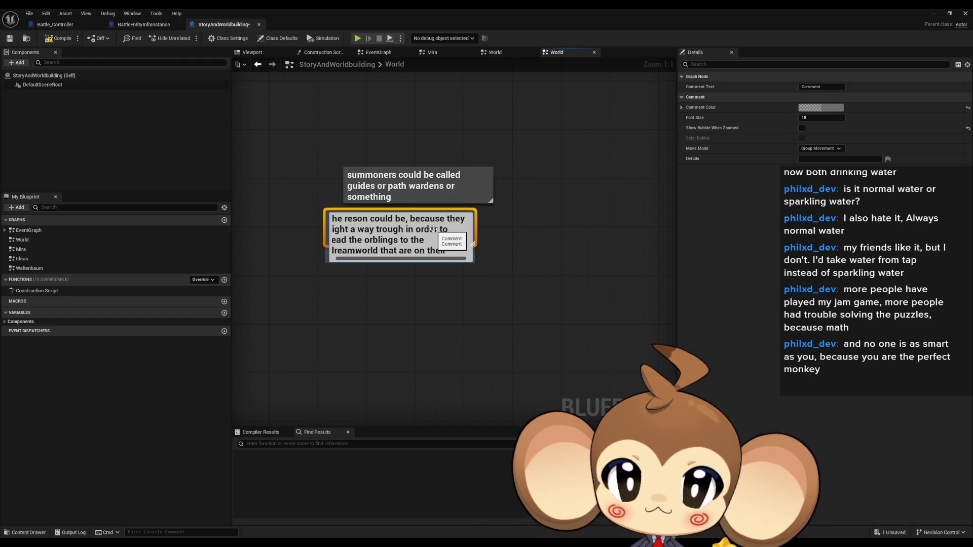
type("send")
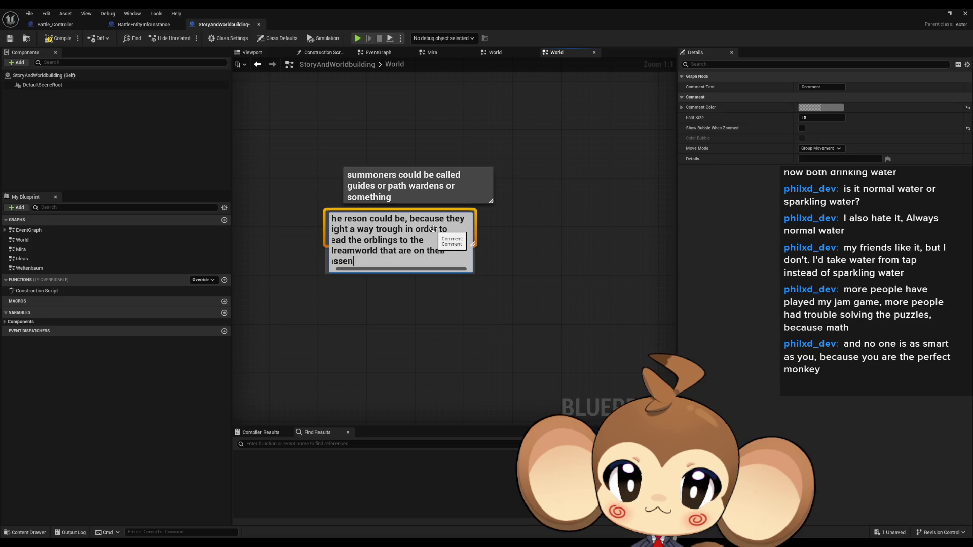
key("Return")
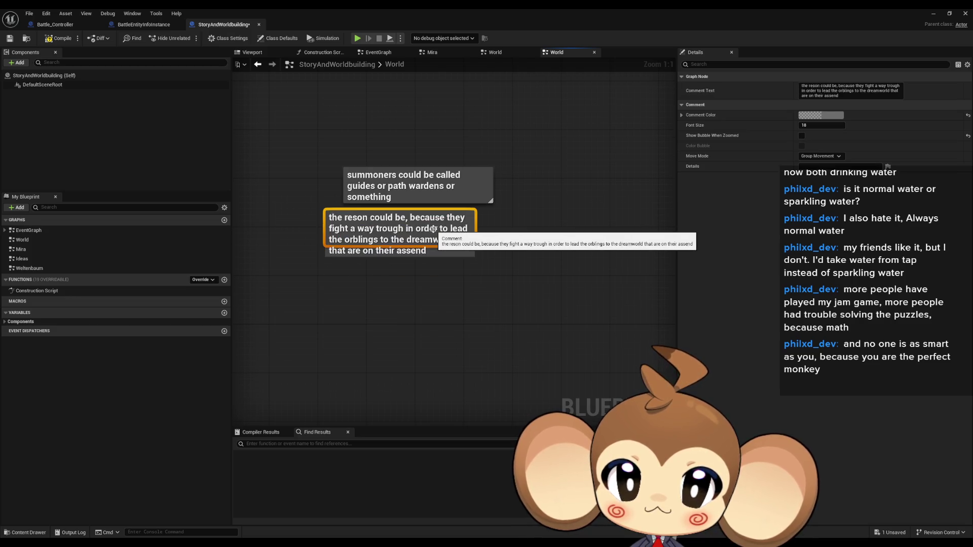
left_click_drag(436, 252, 436, 256)
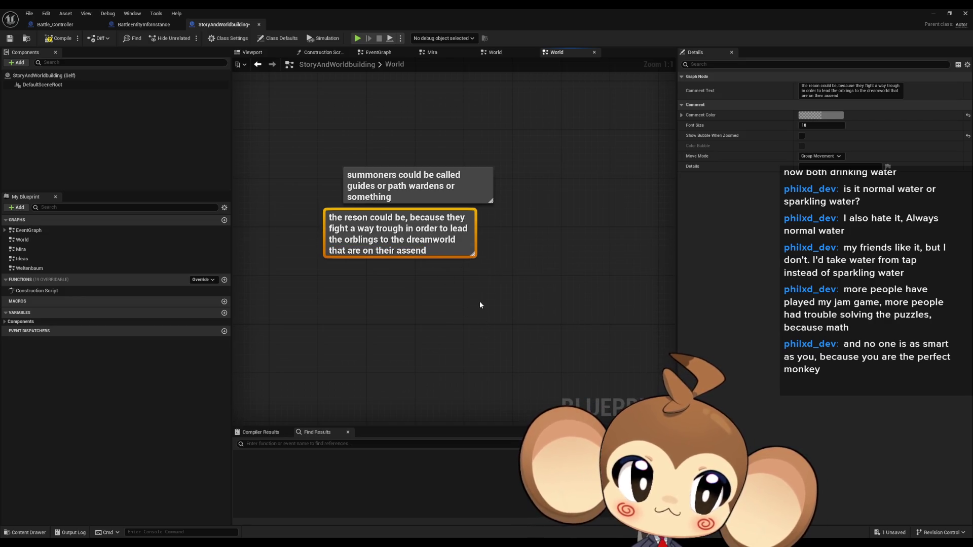
left_click(466, 281)
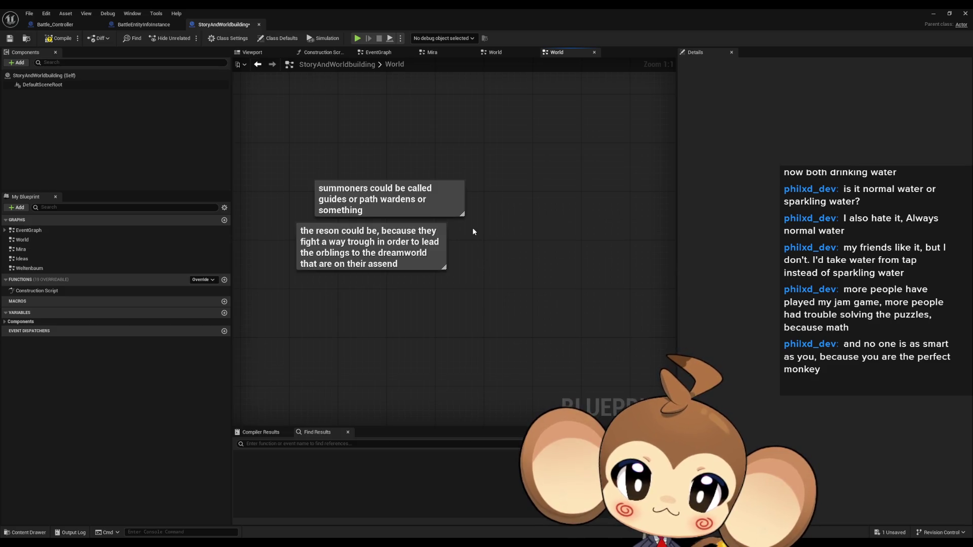
type("c")
type("bu")
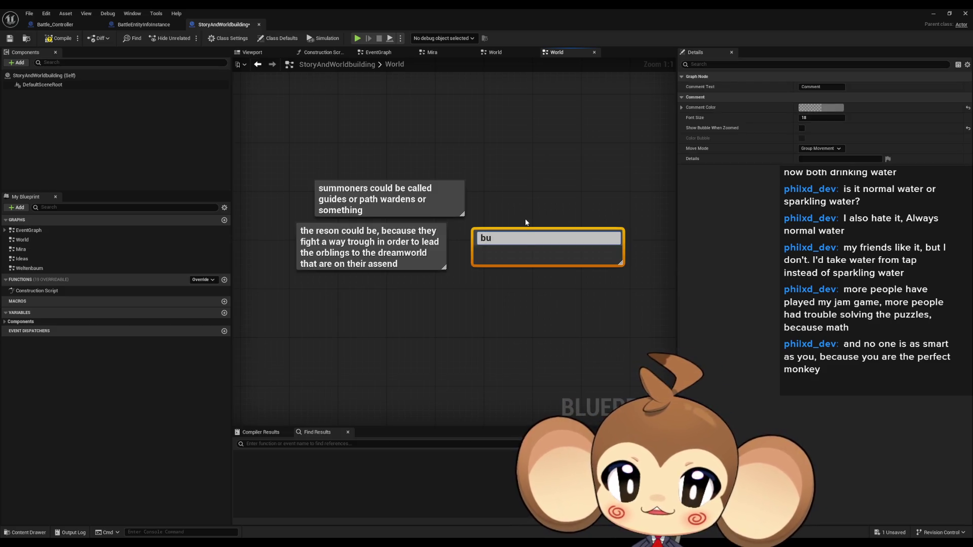
type("t the tree")
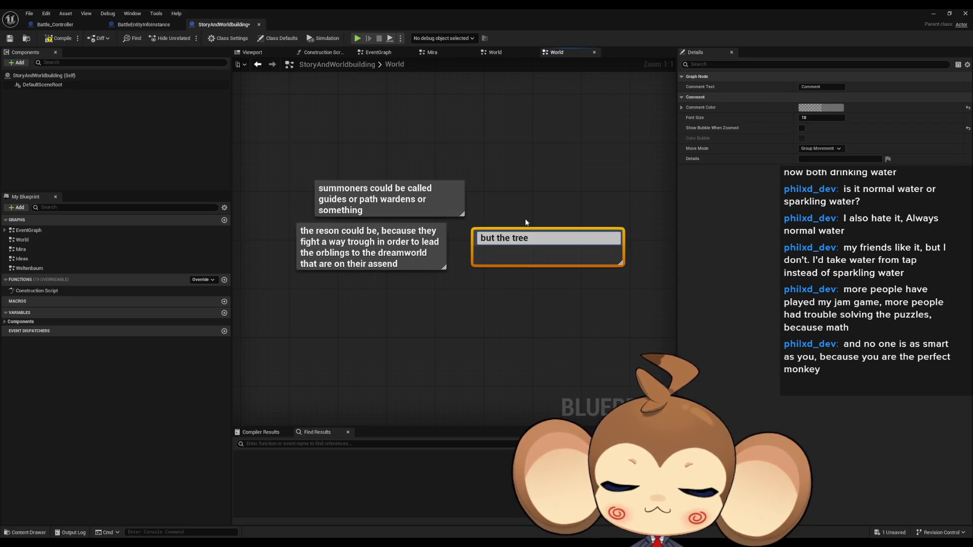
type(" and the orbl")
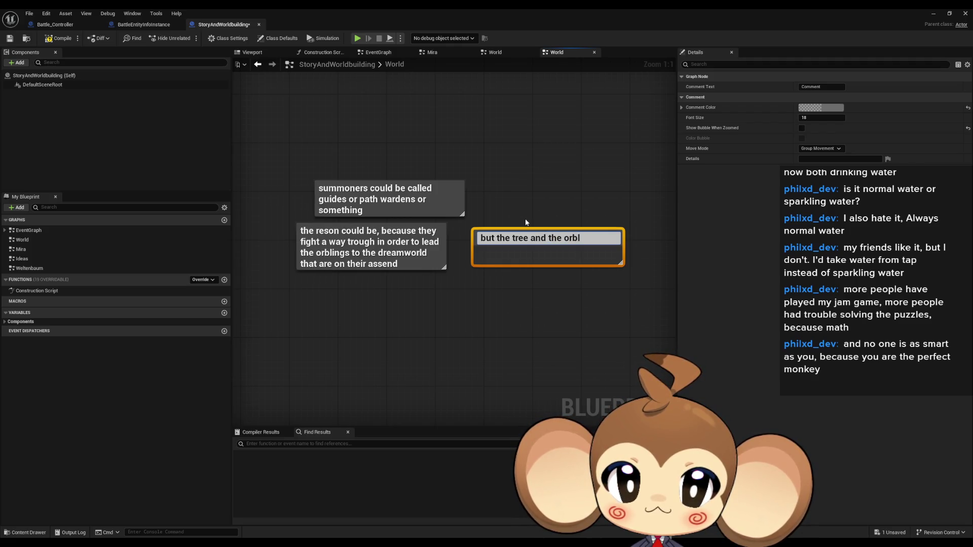
type("ings")
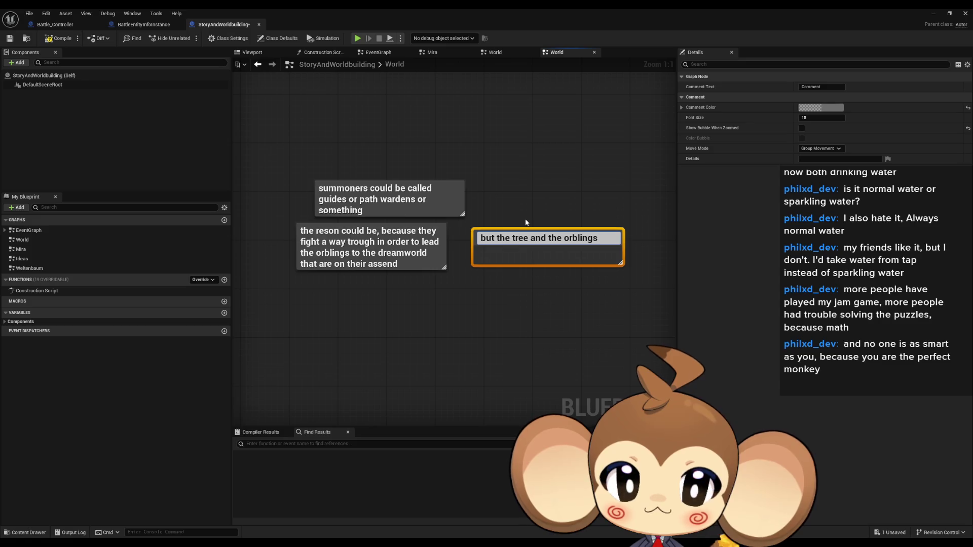
type(" are rejec")
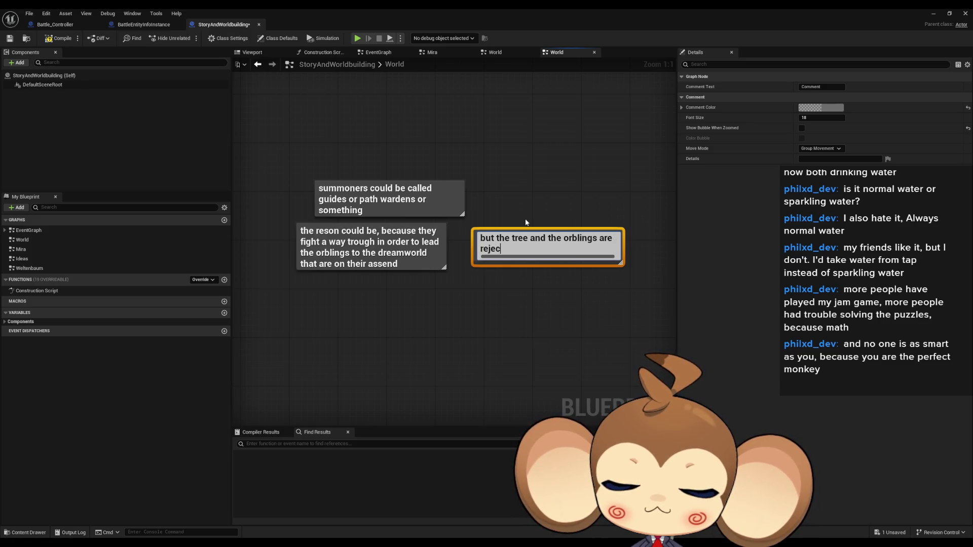
type("ting")
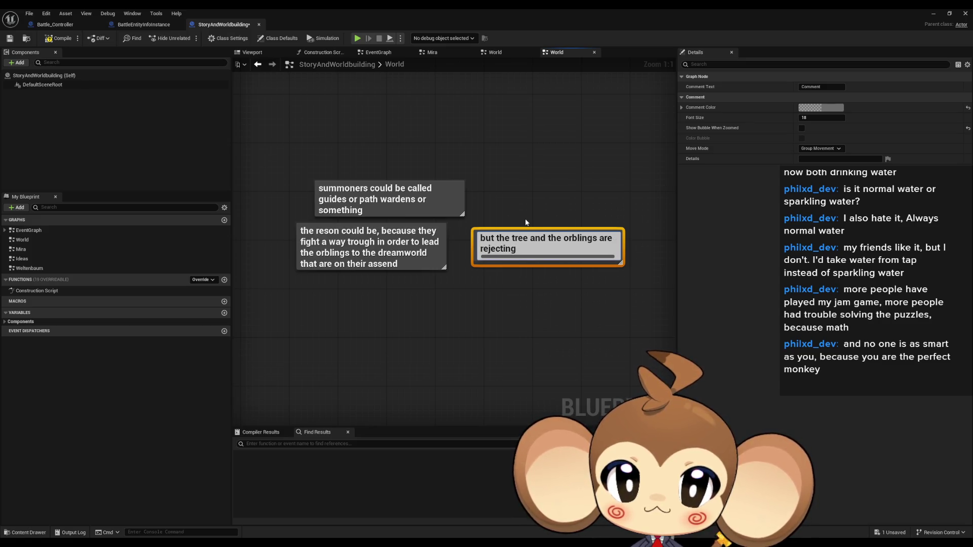
type(" th")
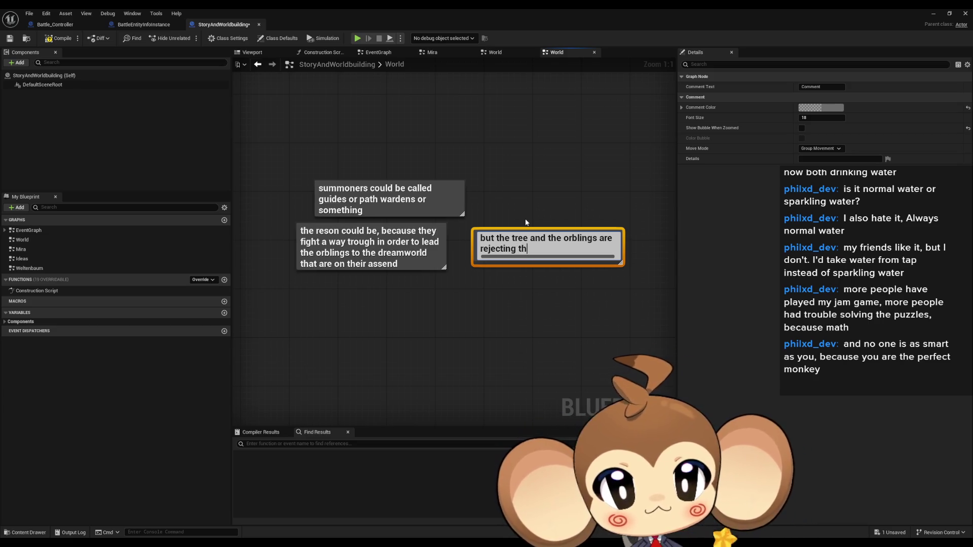
type("e")
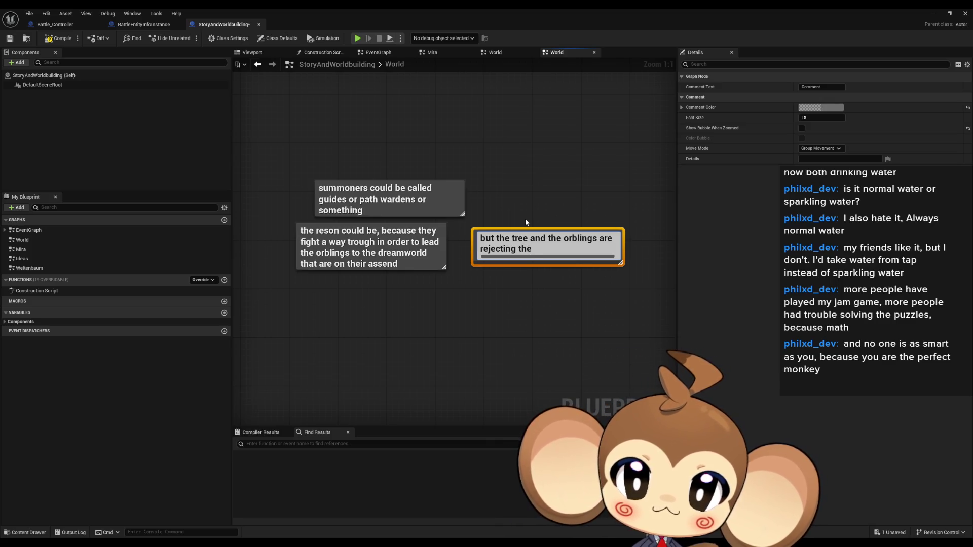
type(" guides")
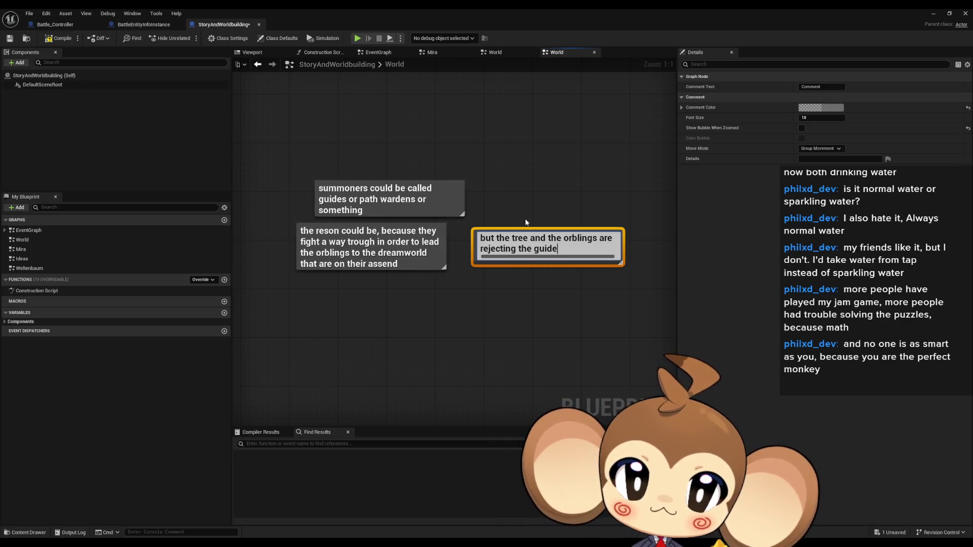
Finish and reposition the rejection comment, then add a 'why and since when' comment.
key("Return")
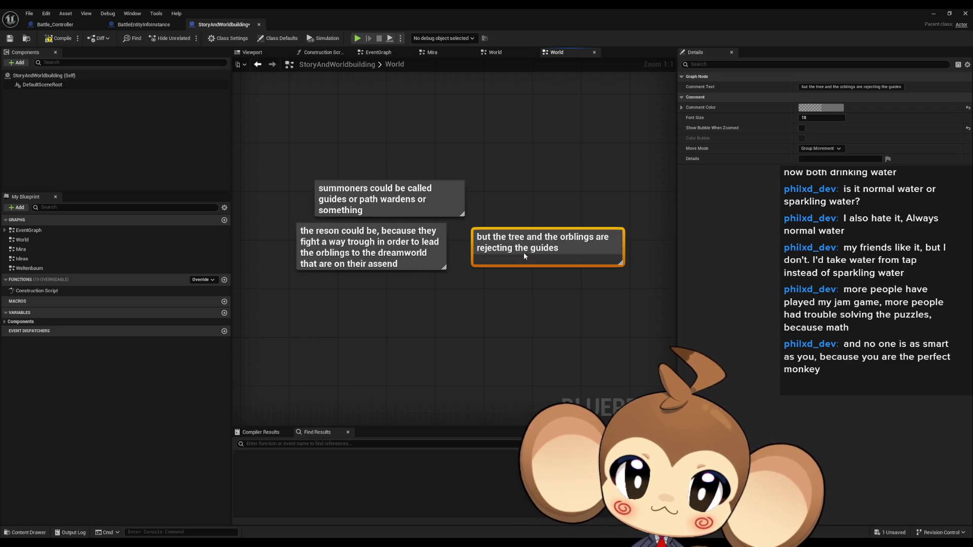
left_click_drag(524, 252, 508, 242)
left_click(522, 254)
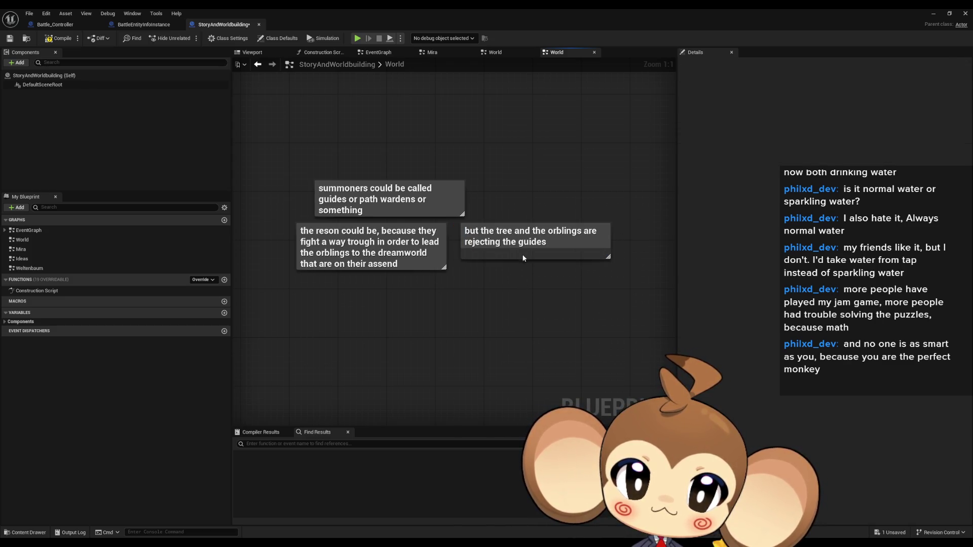
type("cwhy and s")
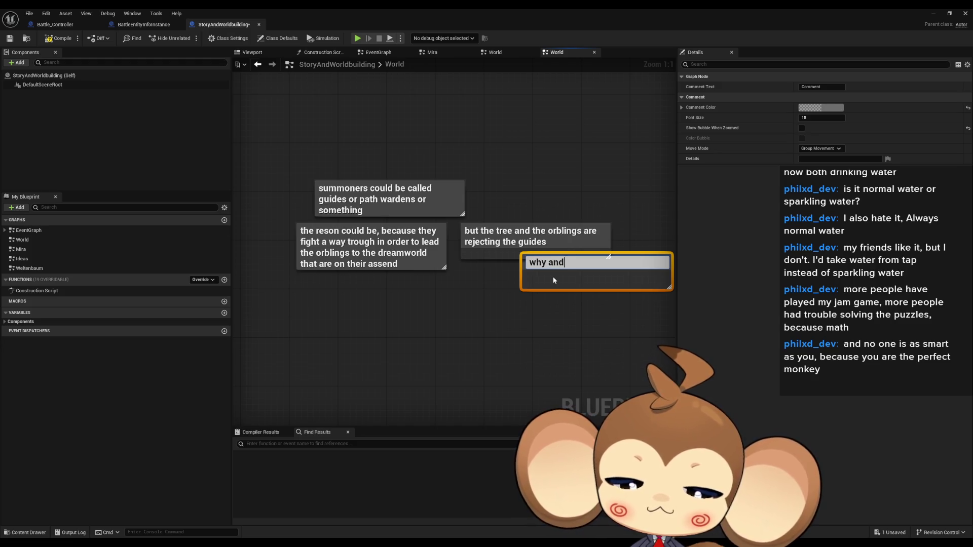
type("nce when")
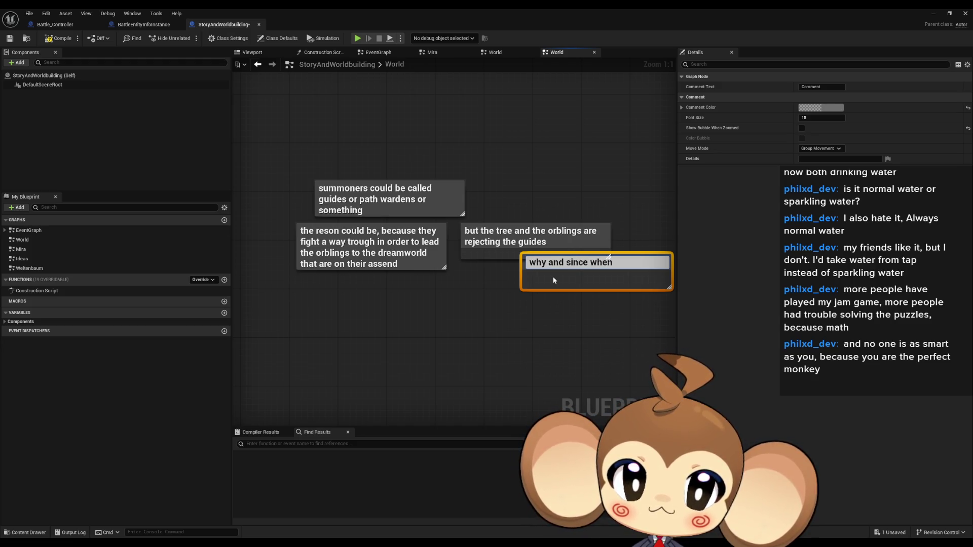
key("Return")
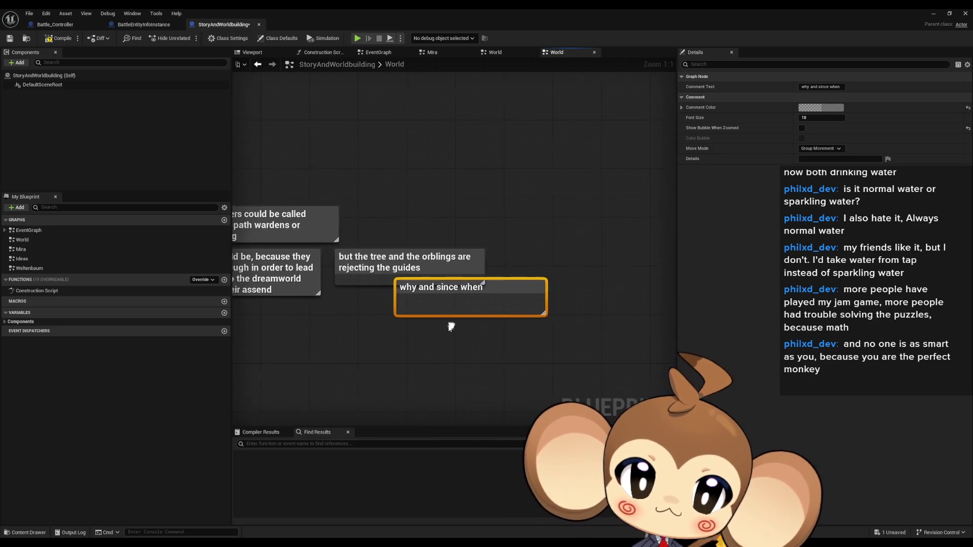
left_click(528, 273)
Add the comment 'the crystal and tree was created after the crash event' and pan back.
type("c")
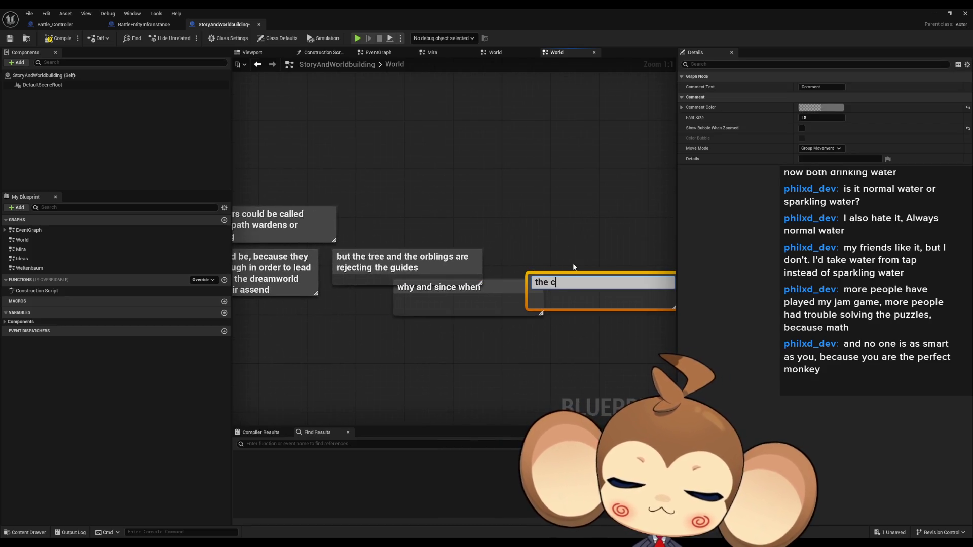
type("the cystal and ")
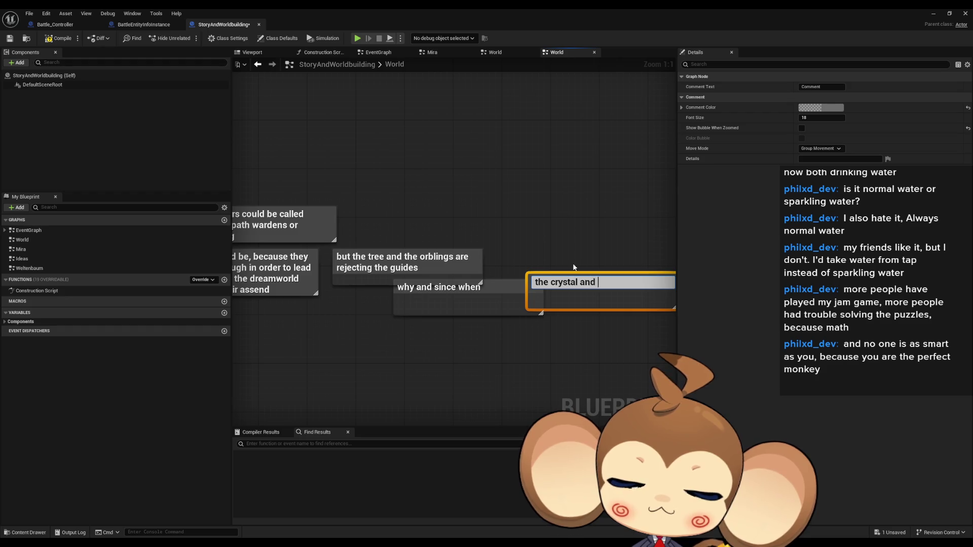
type("tree was create")
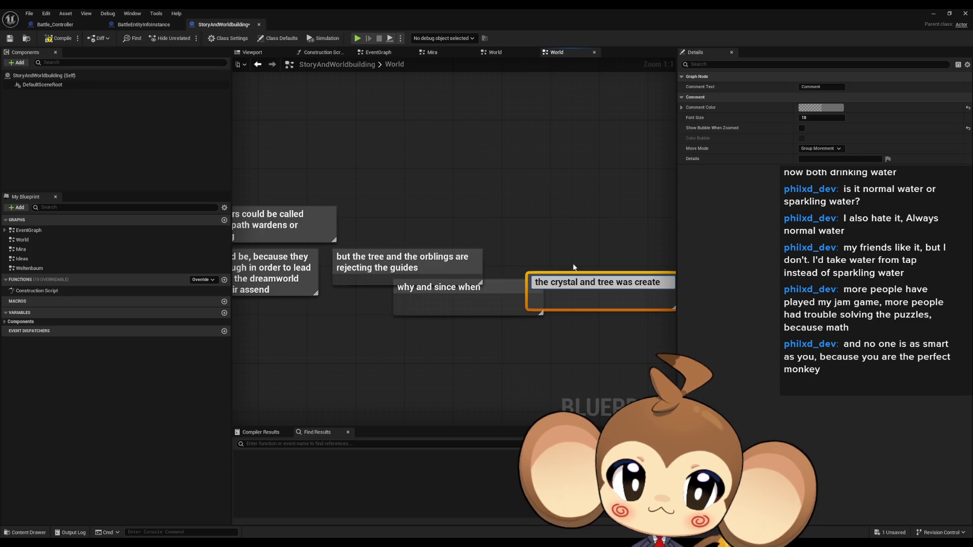
type("d after ")
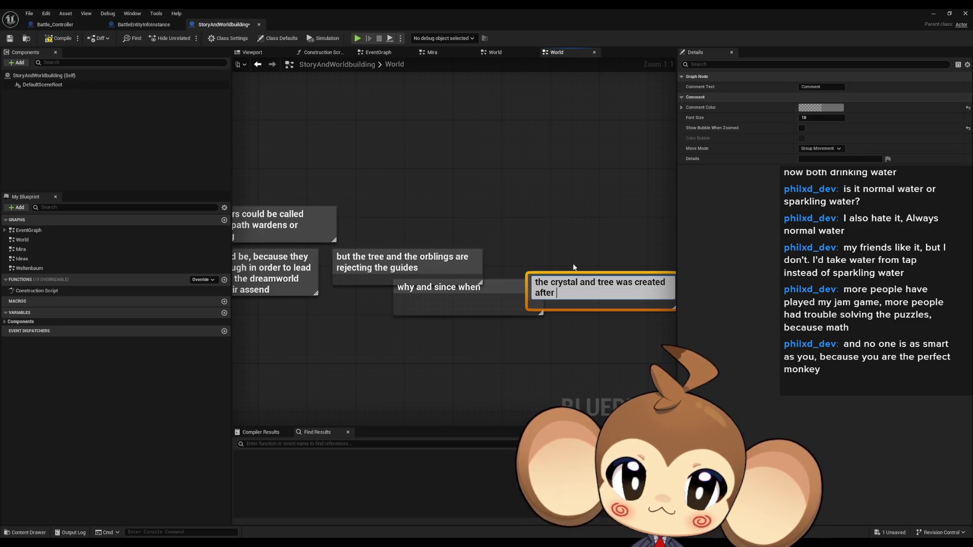
type("the crash")
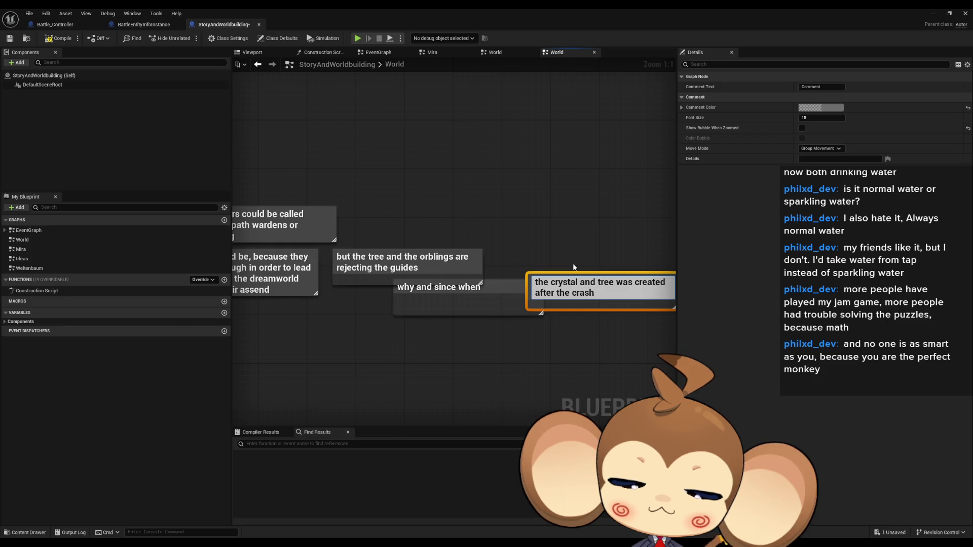
type(" event")
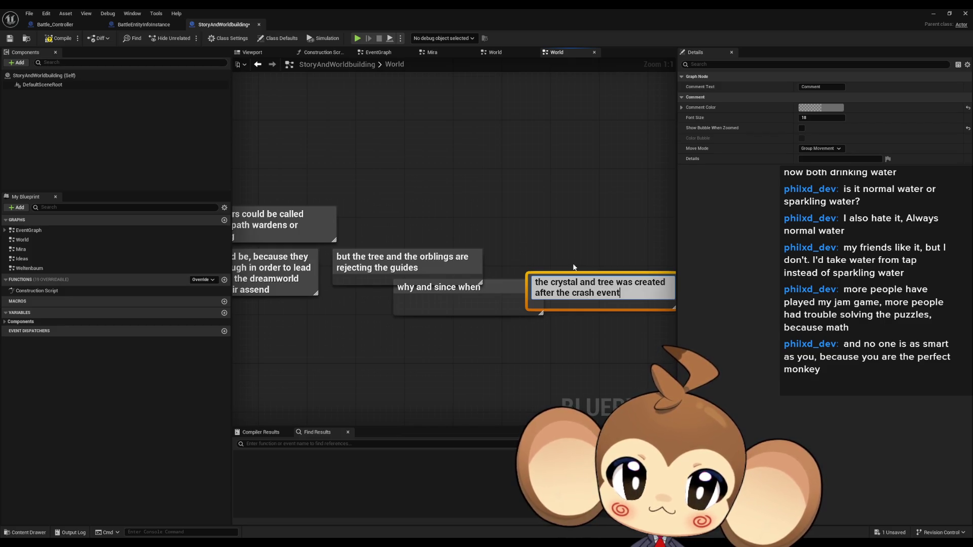
key("Return")
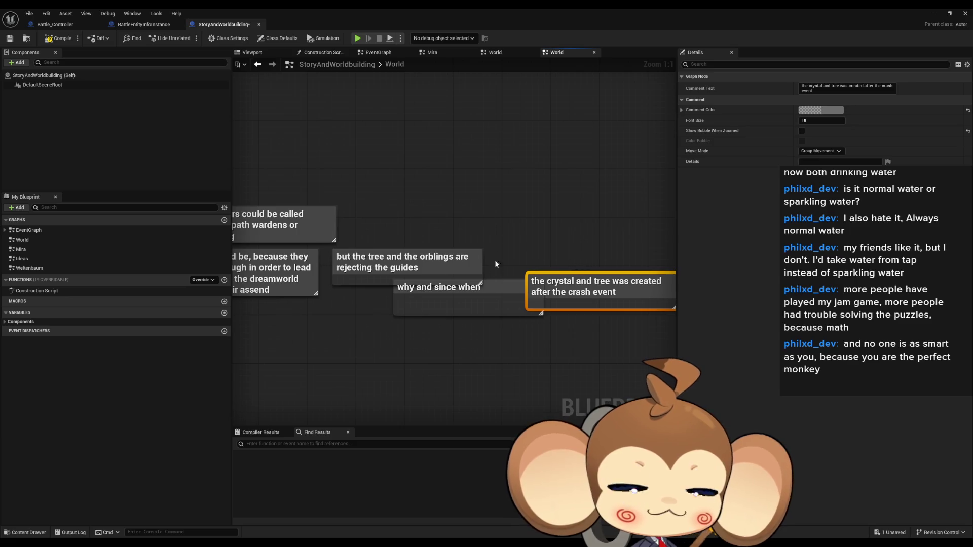
mouse_move(495, 337)
left_mouse_down()
mouse_move(529, 338)
mouse_move(525, 348)
mouse_move(619, 341)
mouse_move(531, 335)
left_mouse_up()
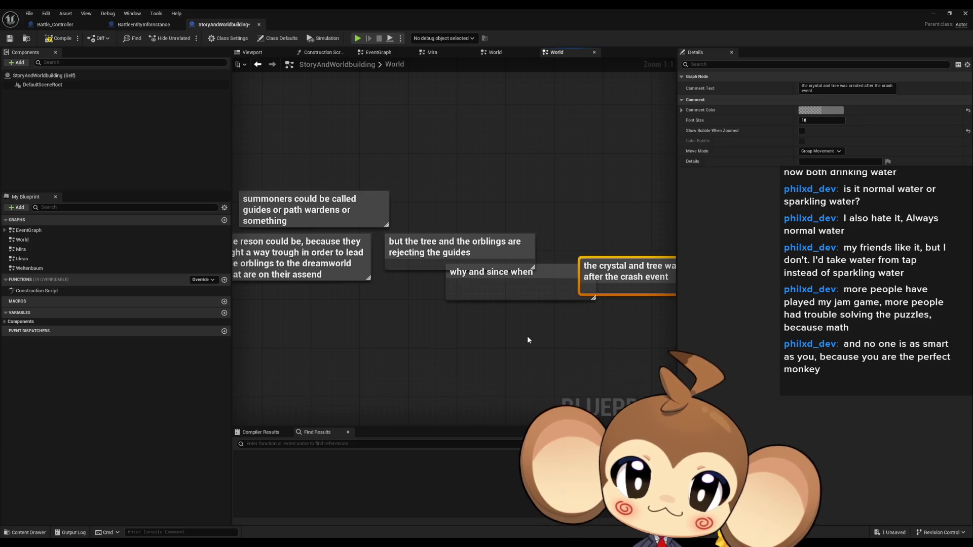
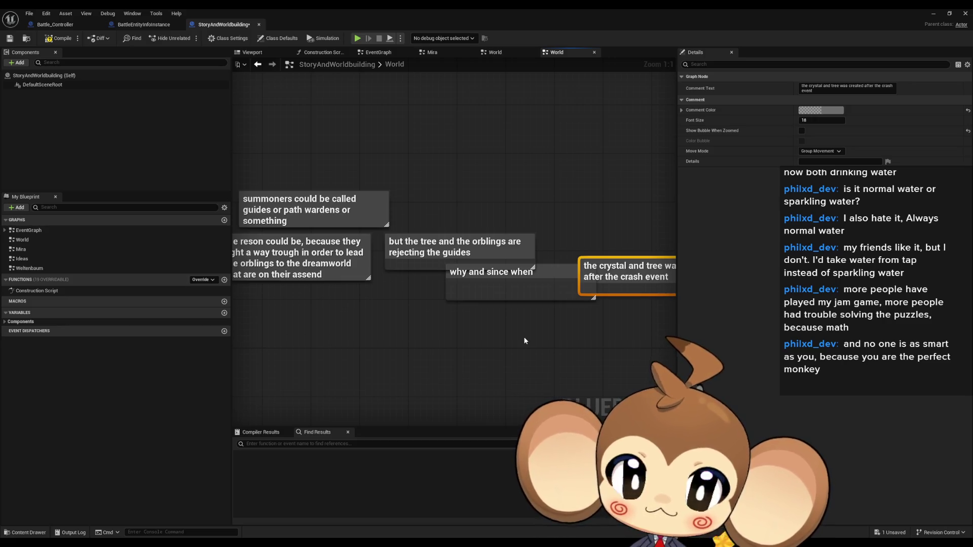
Add a World graph comment reading 'will this stay forever?'.
left_click(447, 310)
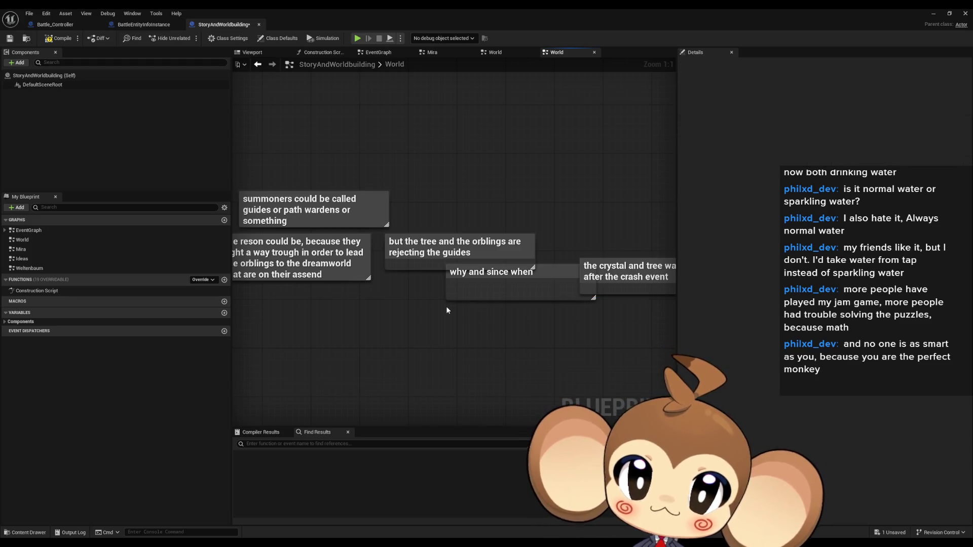
key("c")
type("will t")
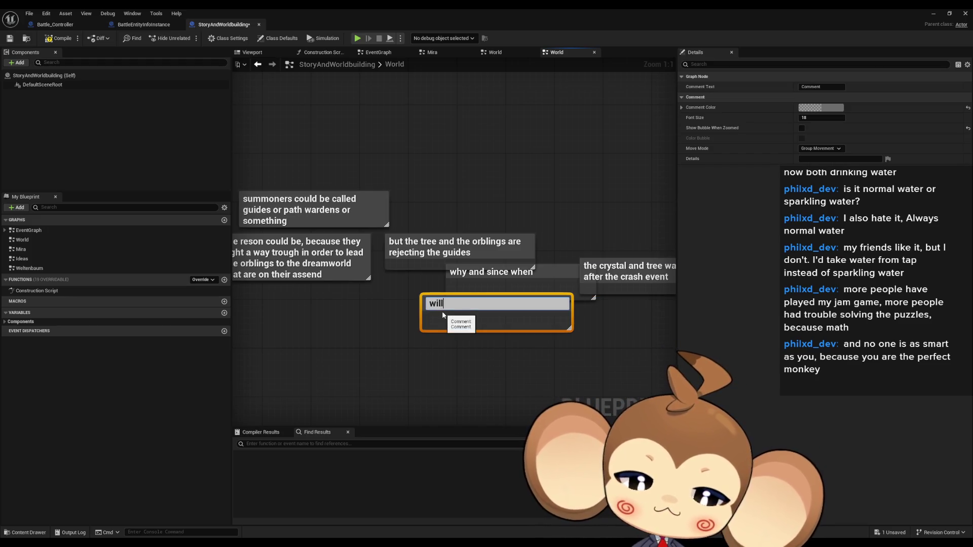
type("his stay forev")
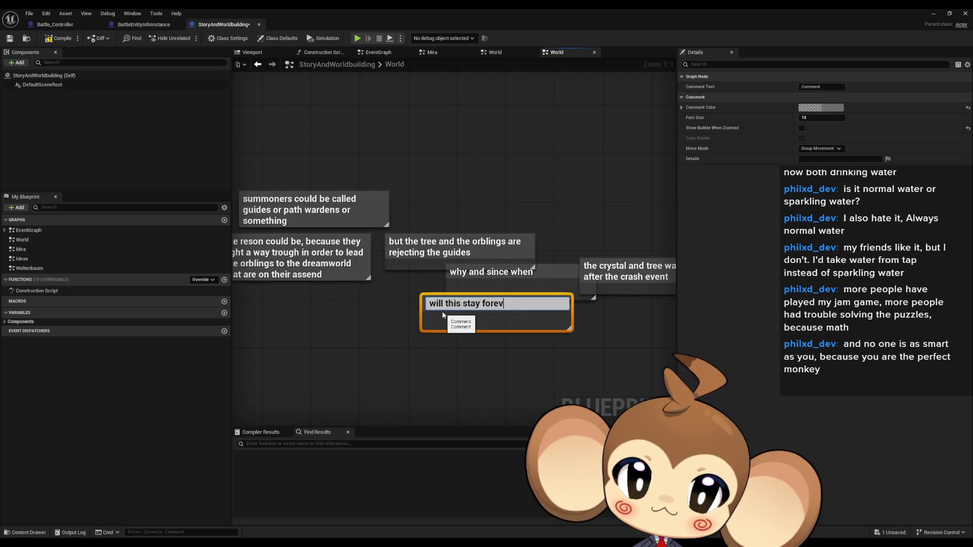
type("er?")
key("Return")
left_click(413, 345)
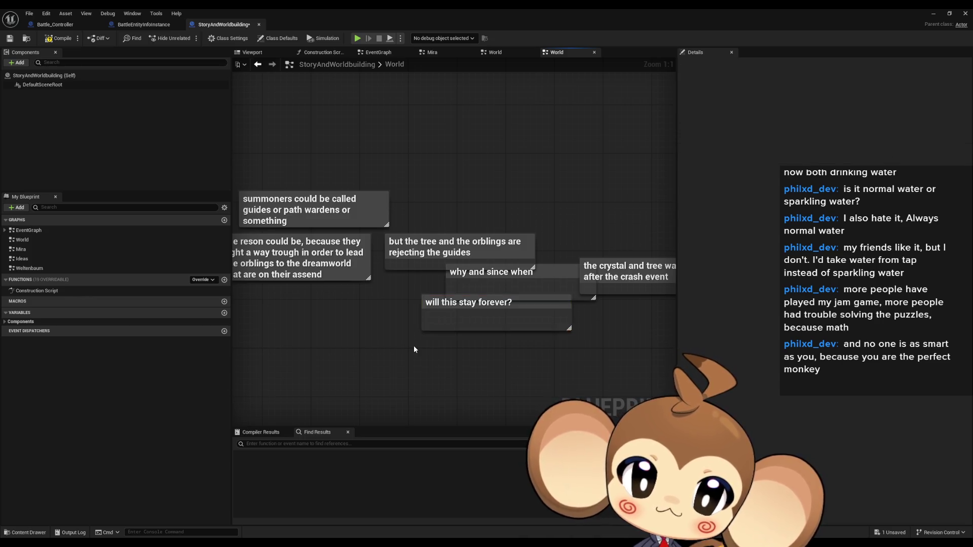
Add a comment about a guide who fought and gained the guarding orblings' trust.
type("cwh")
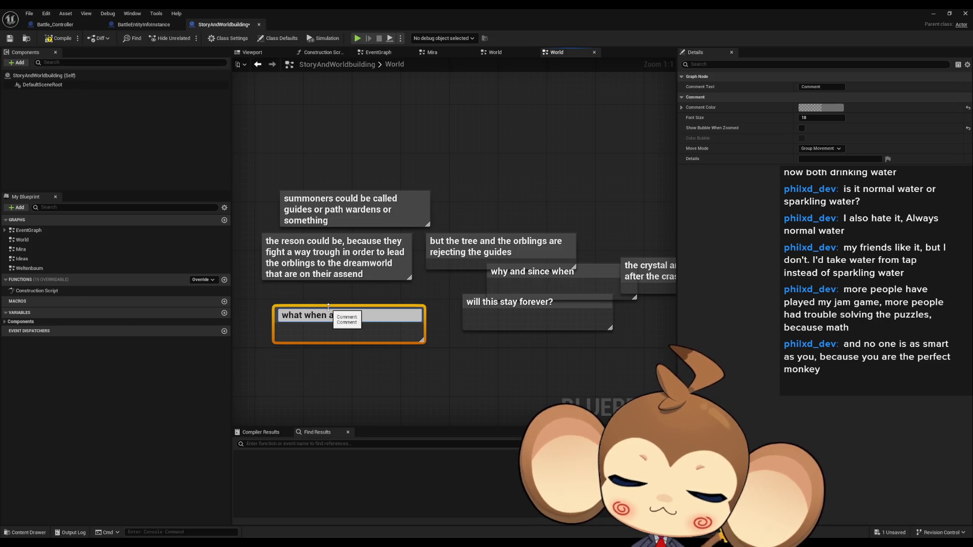
type("ght")
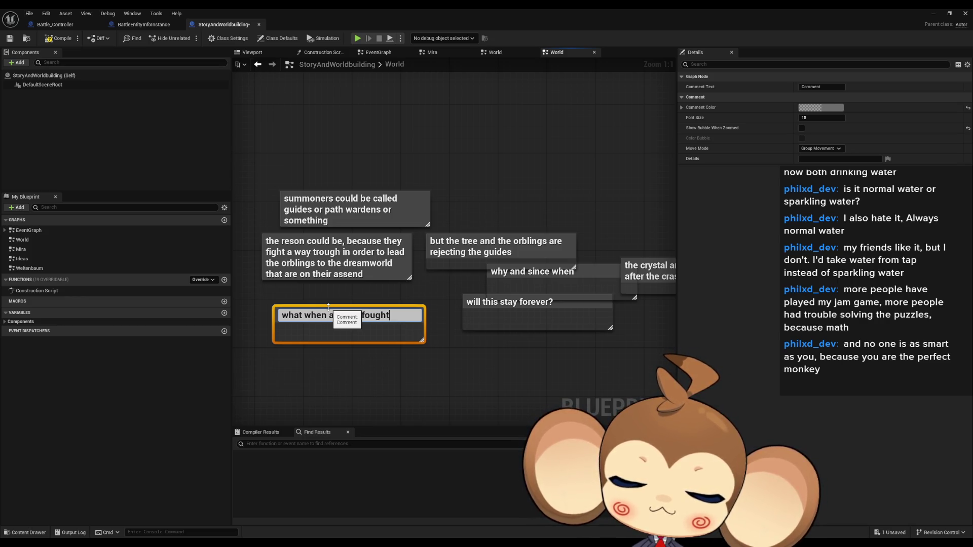
type(" and gained the t he g")
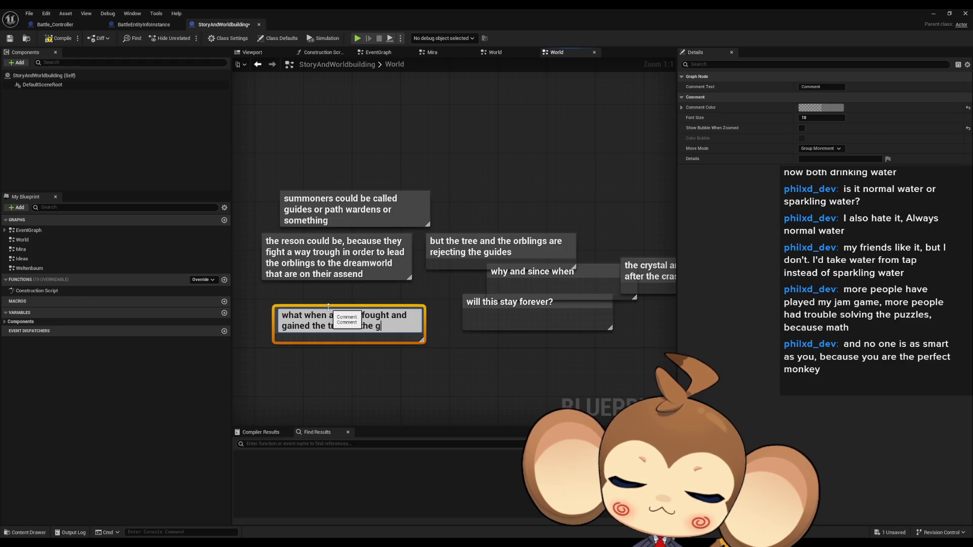
type("uarding orblings")
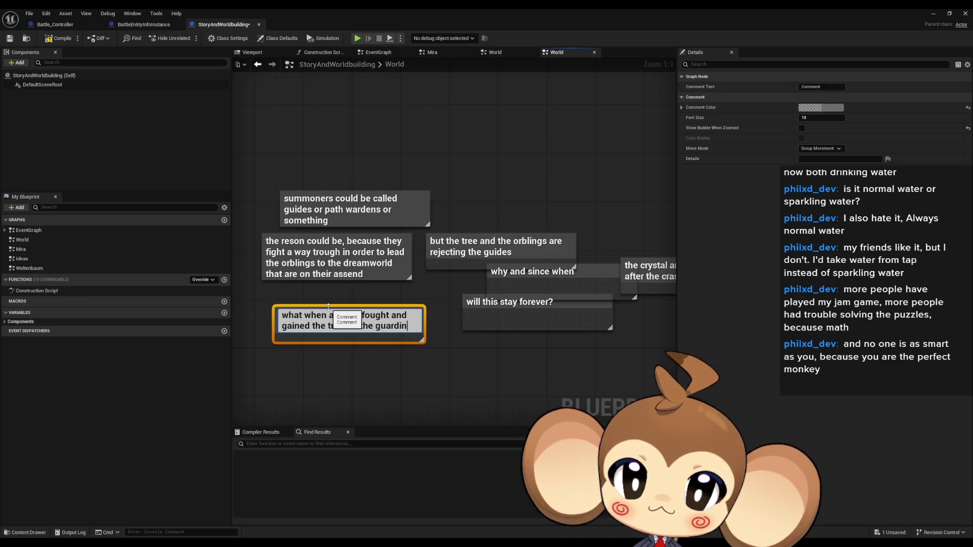
key("Return")
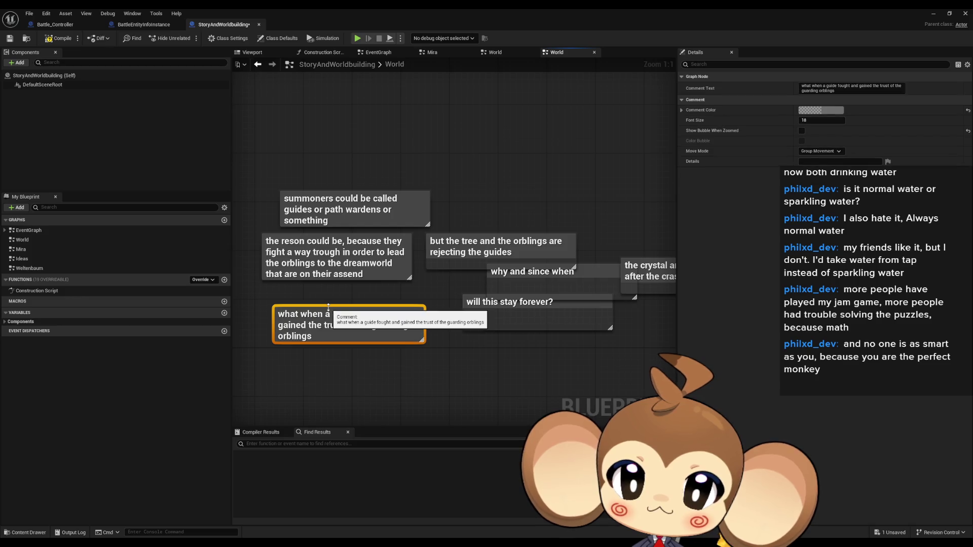
left_click_drag(320, 321, 316, 284)
left_click(290, 300)
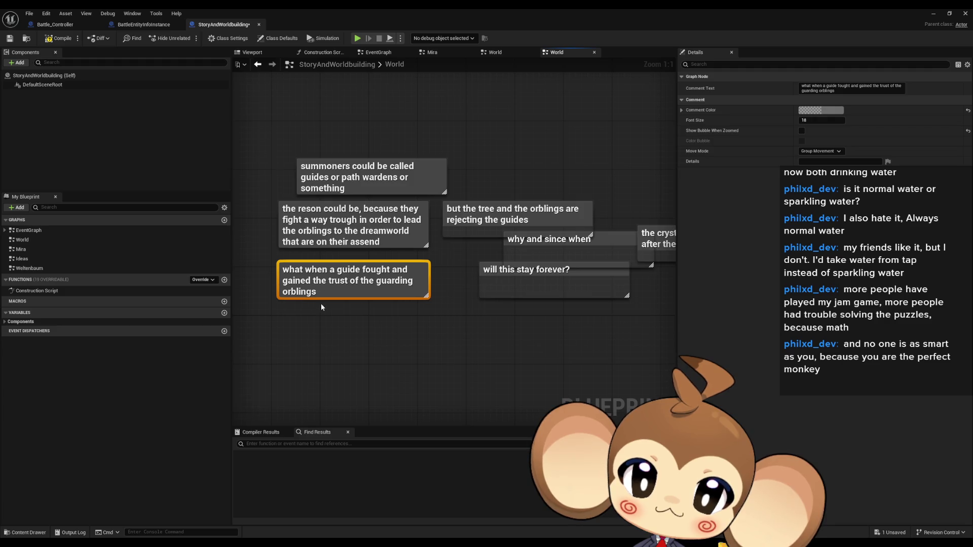
left_click(286, 306)
Fill the blank comment with 'why would he need to be called guide if he can just teleport up'.
type("c")
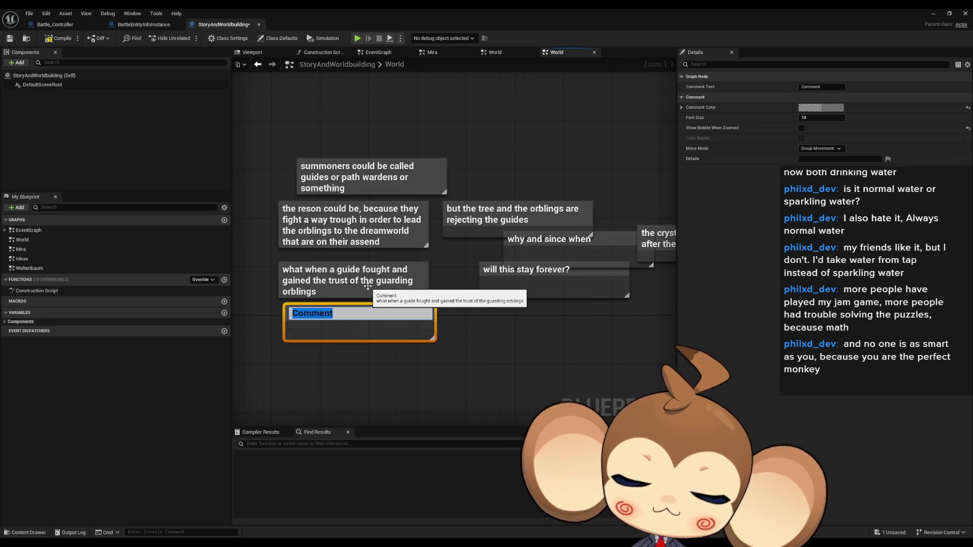
type("W")
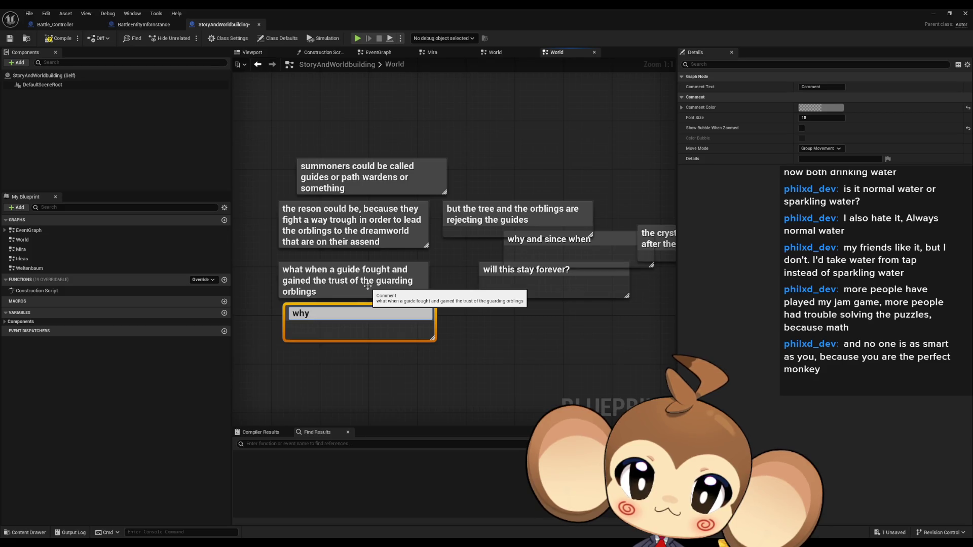
type("uld he")
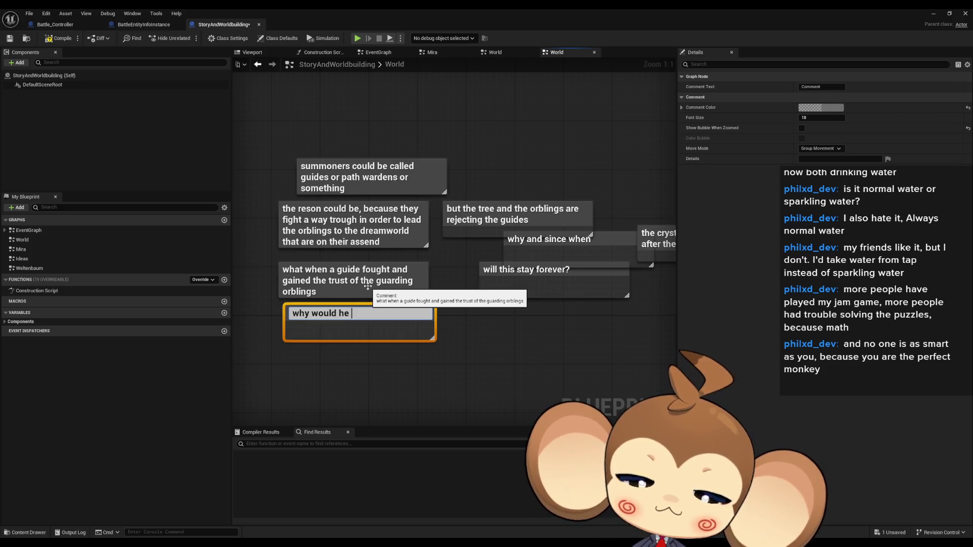
type("need to ")
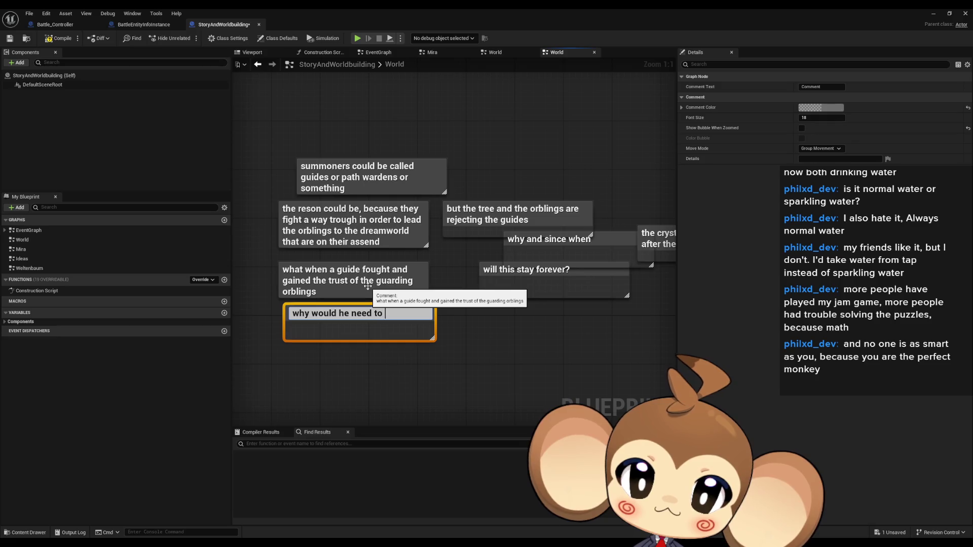
type("calledguide if he")
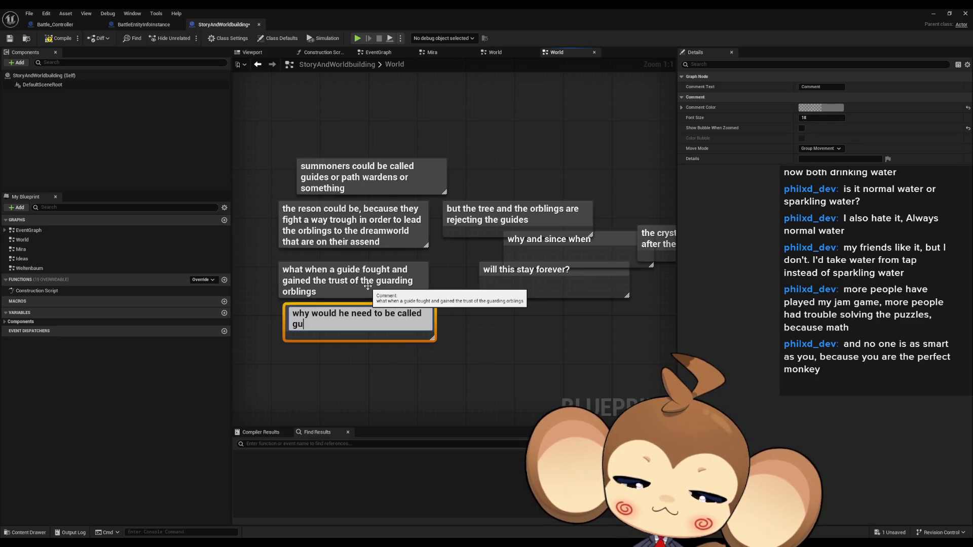
type(" can just telep")
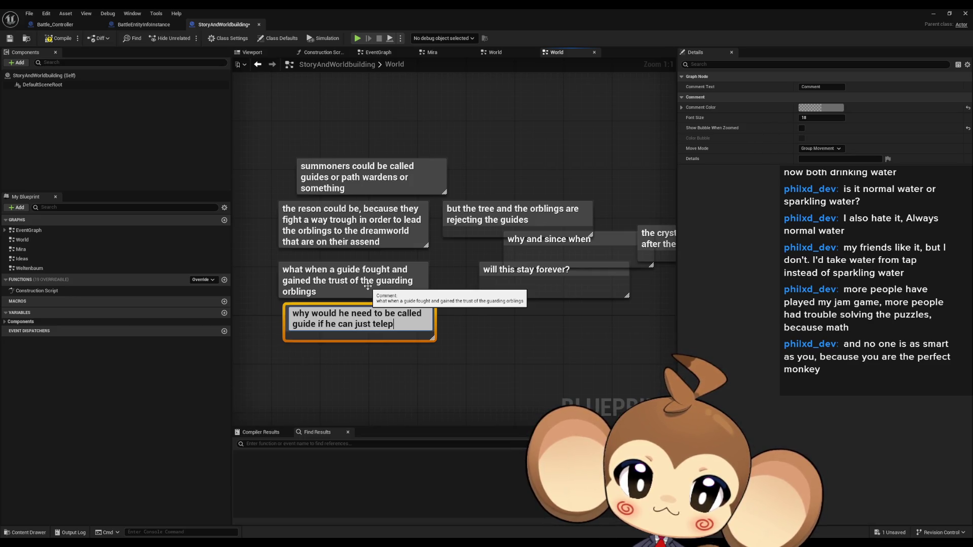
type("ort up")
key("Return")
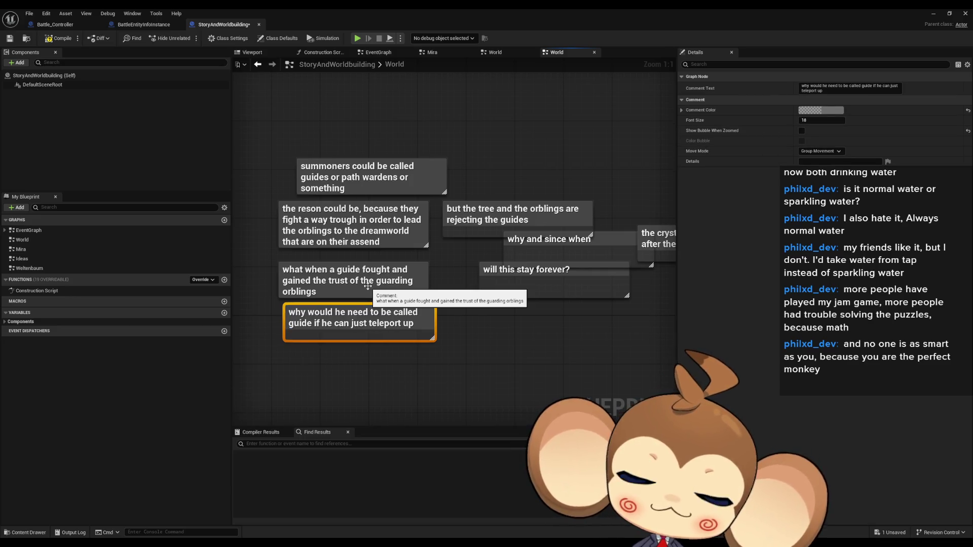
left_click(482, 335)
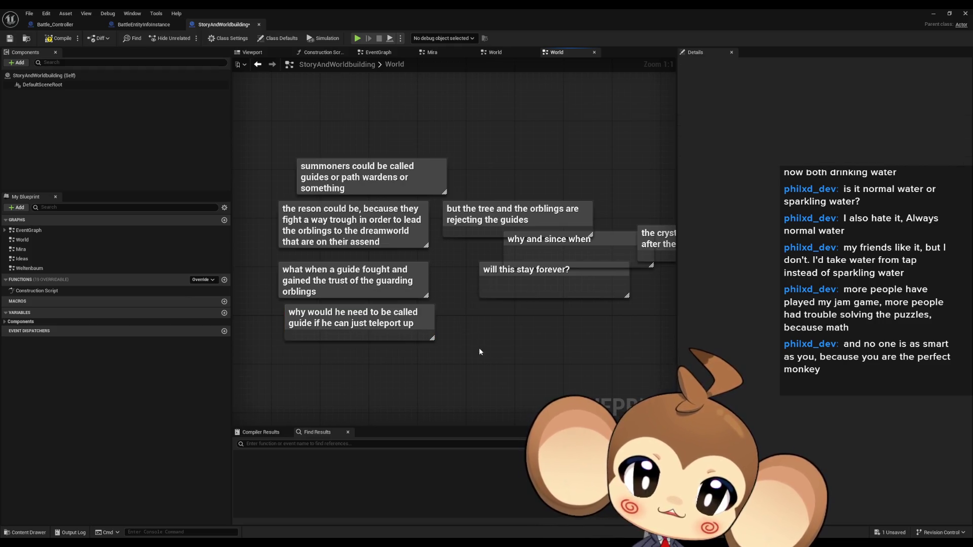
left_click_drag(479, 348, 512, 346)
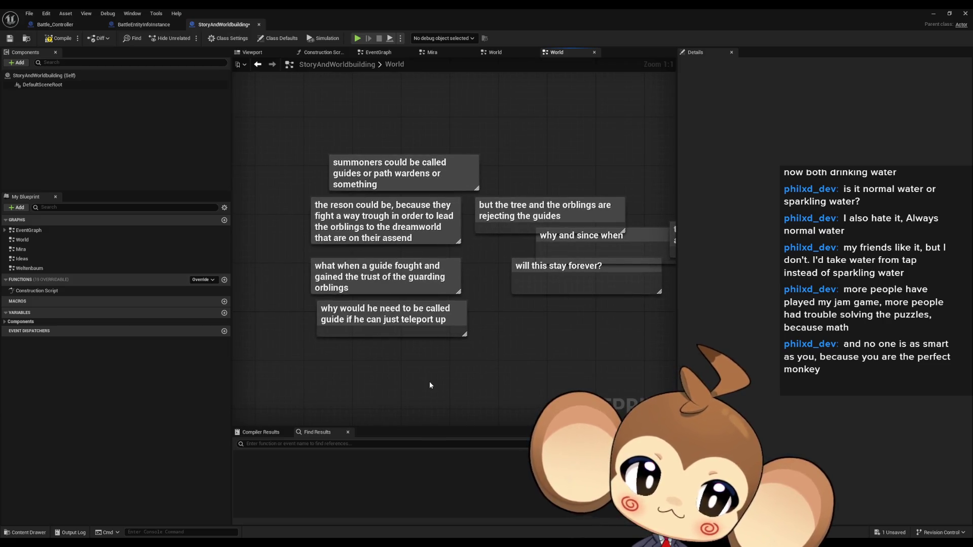
Add a comment asking whether everyone and every orbling would swamp that person to lead them up.
key("c")
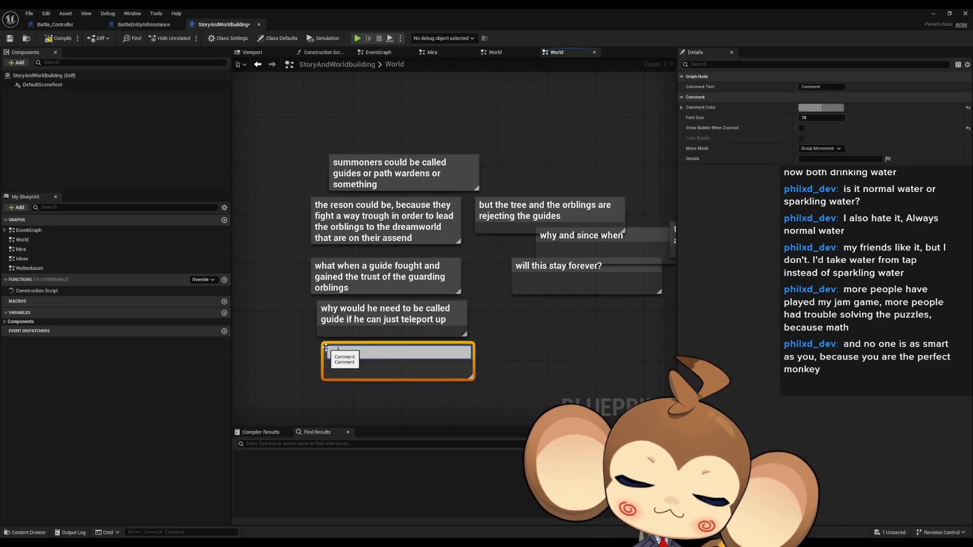
type("tha")
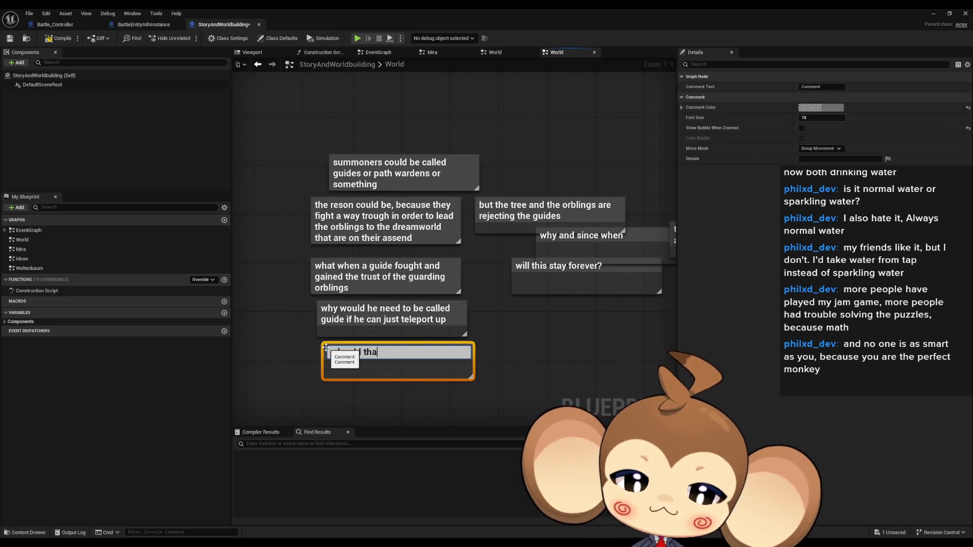
type("t person no")
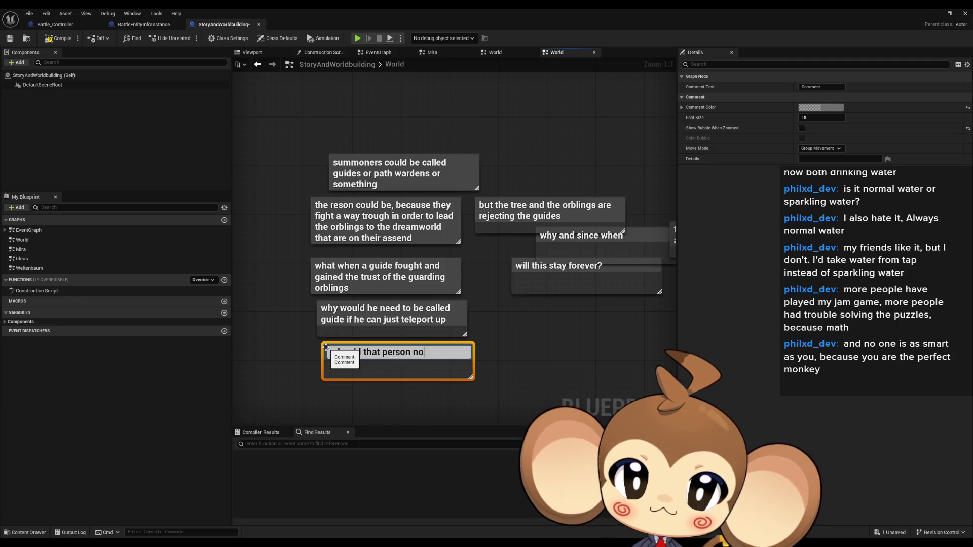
type("w itched by every")
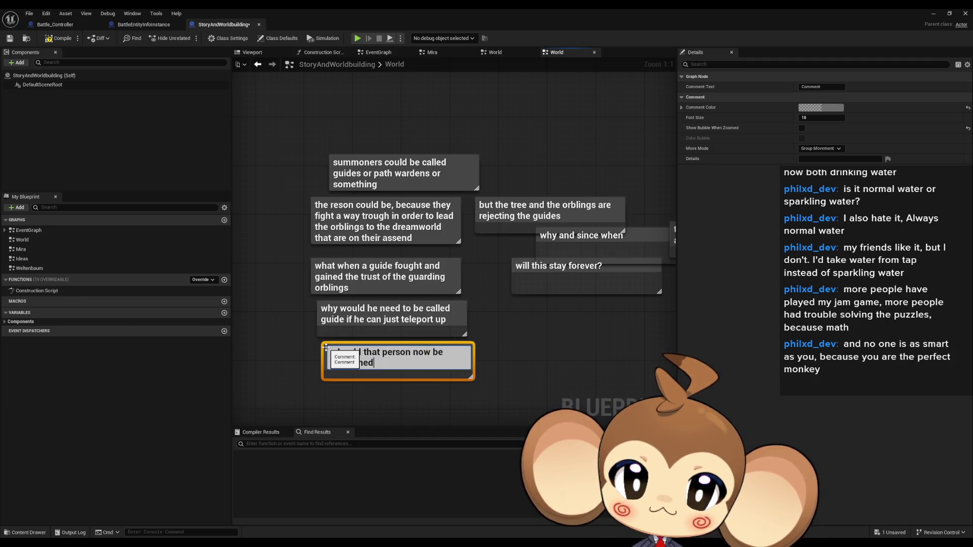
type("o")
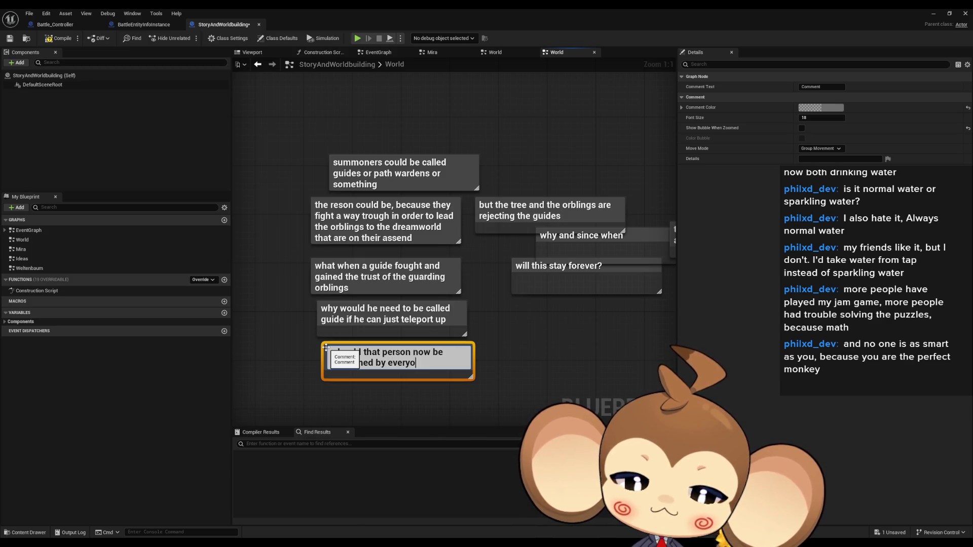
type("ne and")
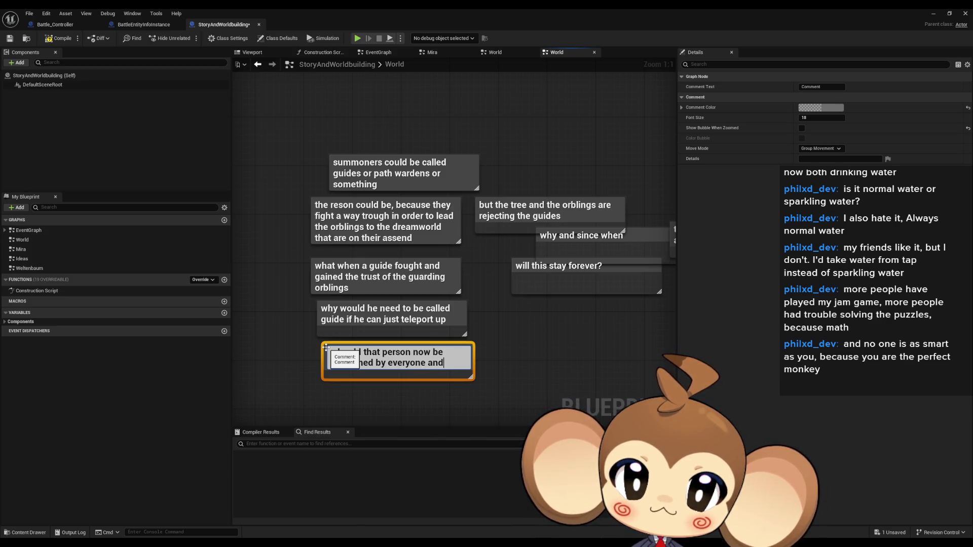
type("very orbling ")
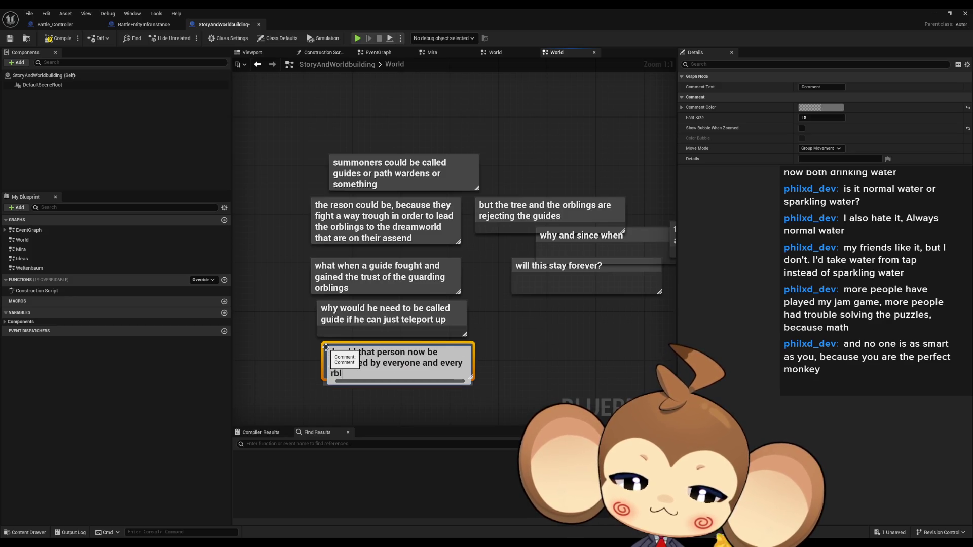
type("to lead th")
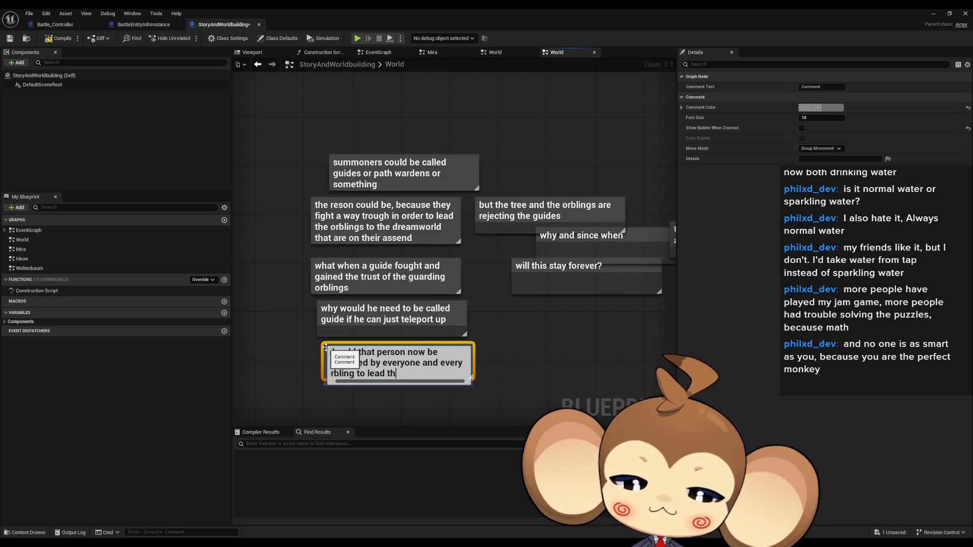
type("em up")
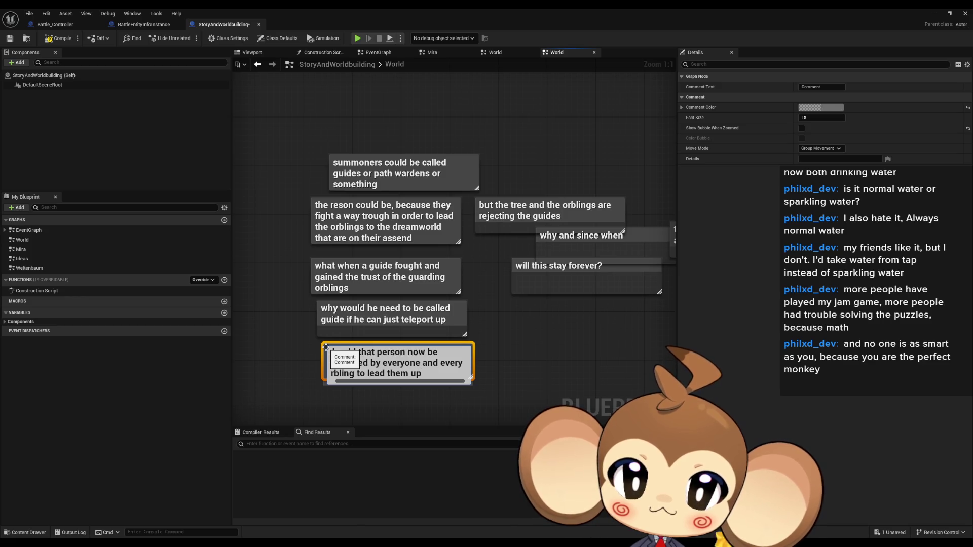
type("?")
key("Return")
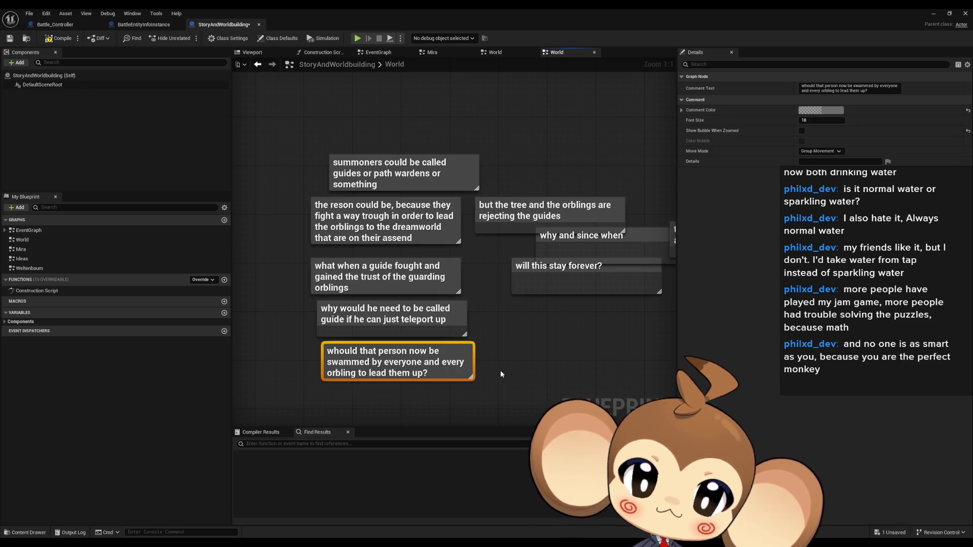
Extend that comment with 'or teleport up?', removing the extra question mark.
key("F2")
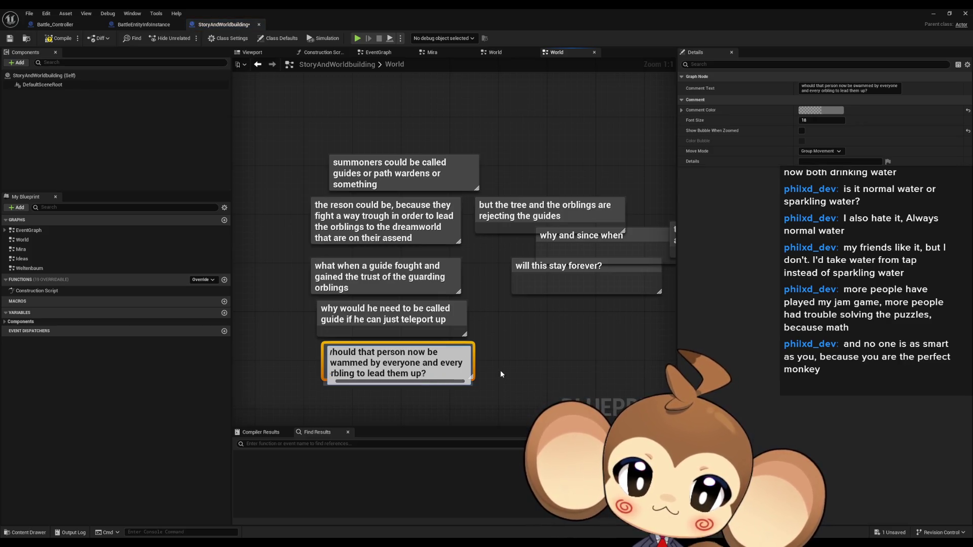
type("or teleport")
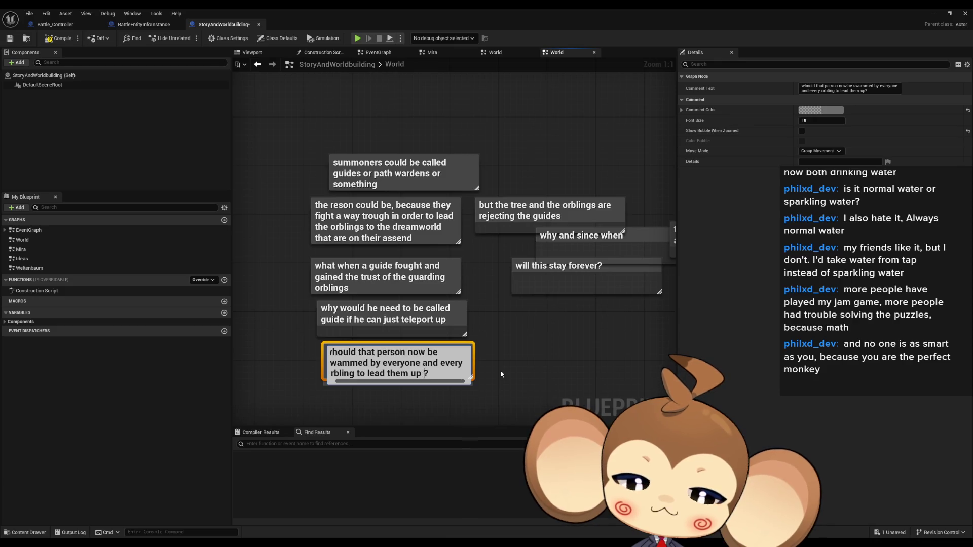
type(" up?")
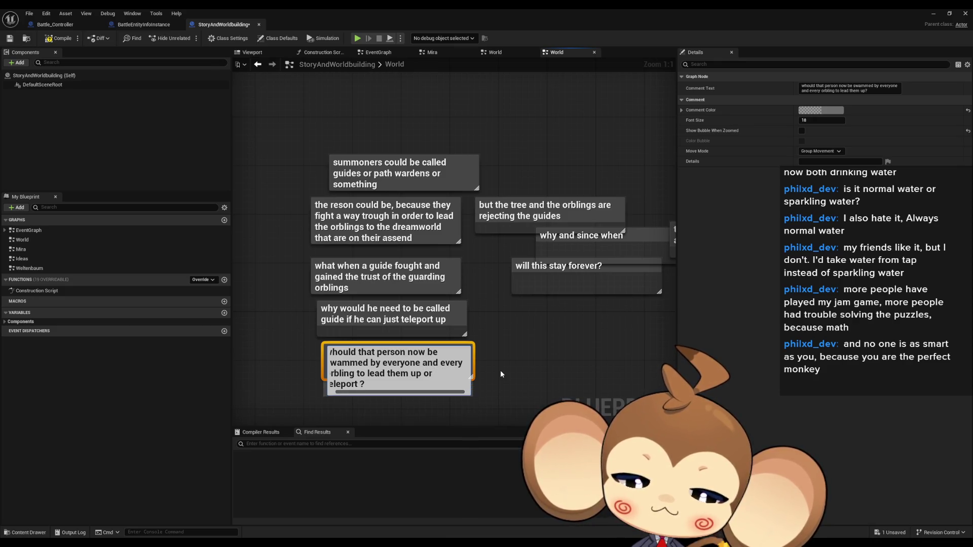
key("BackSpace")
key("Return")
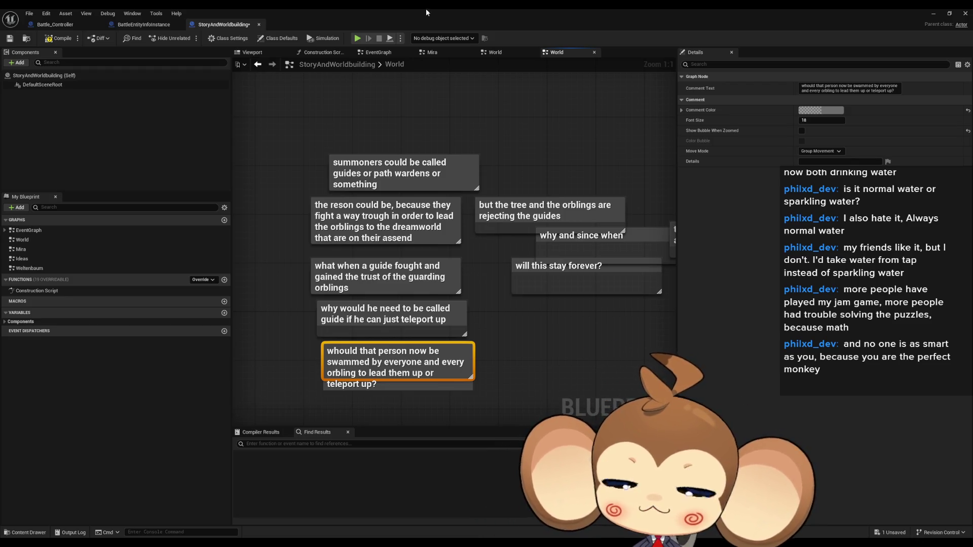
left_click(144, 24)
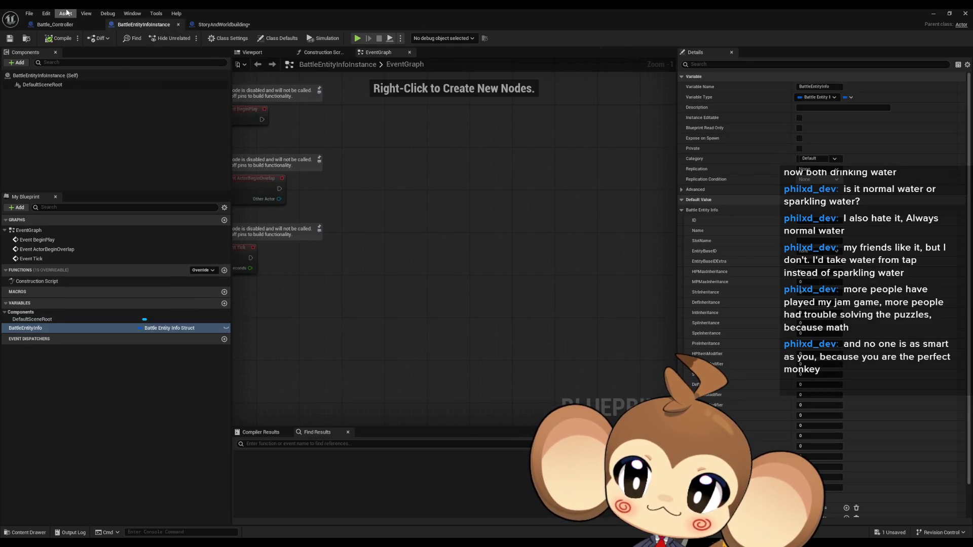
Add an input of competitor instance object reference type to InitializeBattleController.
left_click(55, 24)
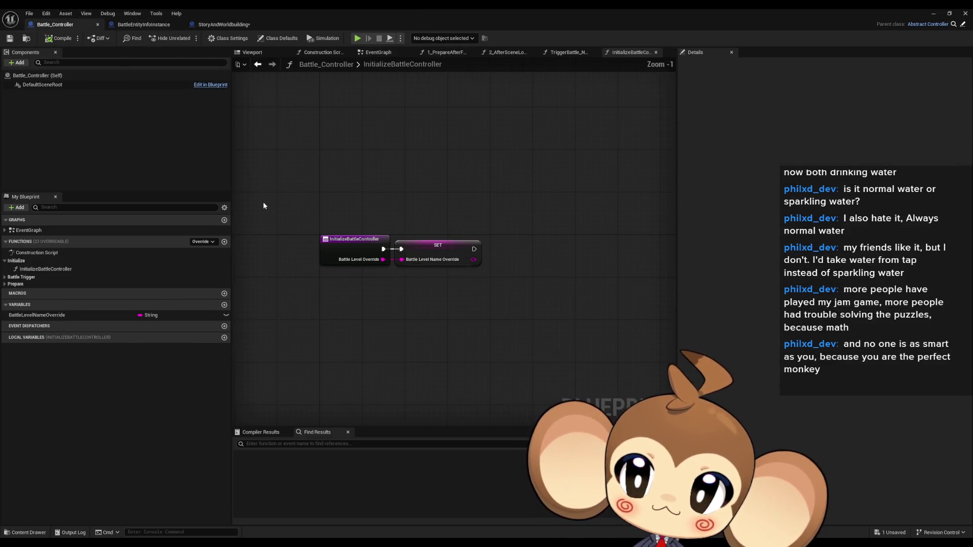
left_click(399, 245)
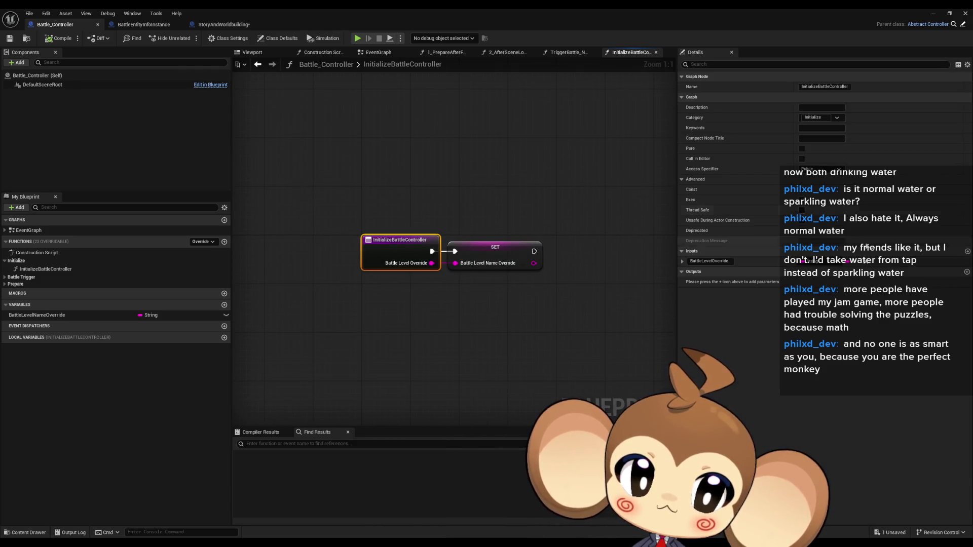
left_click(967, 252)
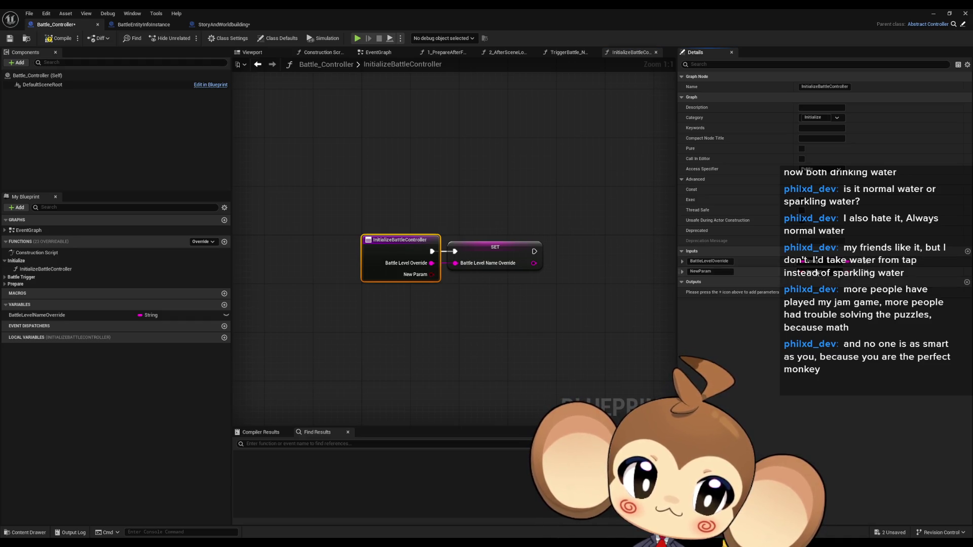
left_click(819, 272)
type("com ins")
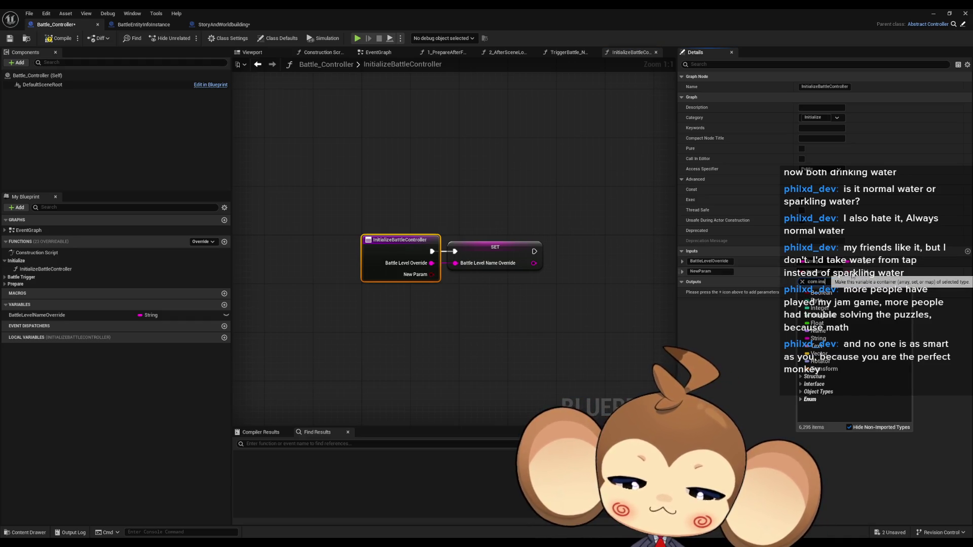
type("tan")
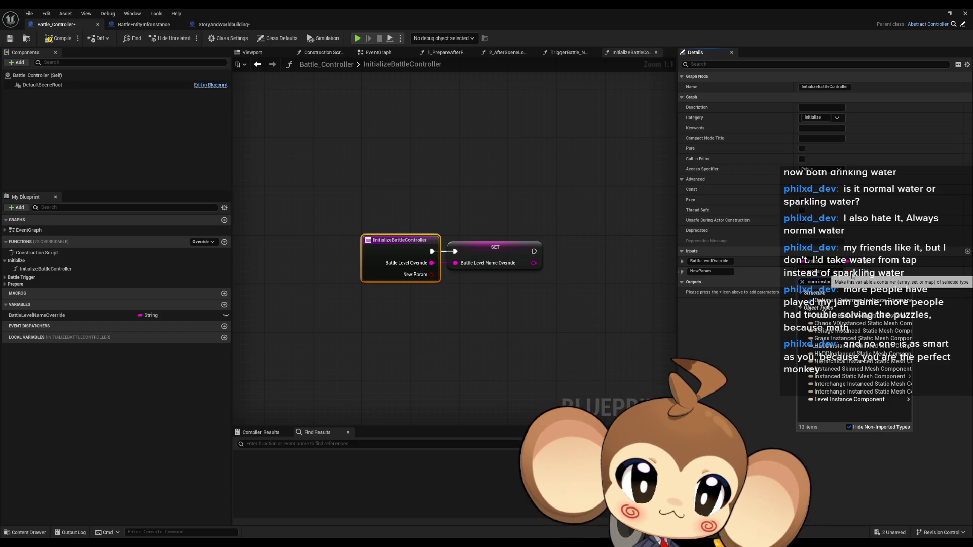
type("ce")
mouse_move(875, 317)
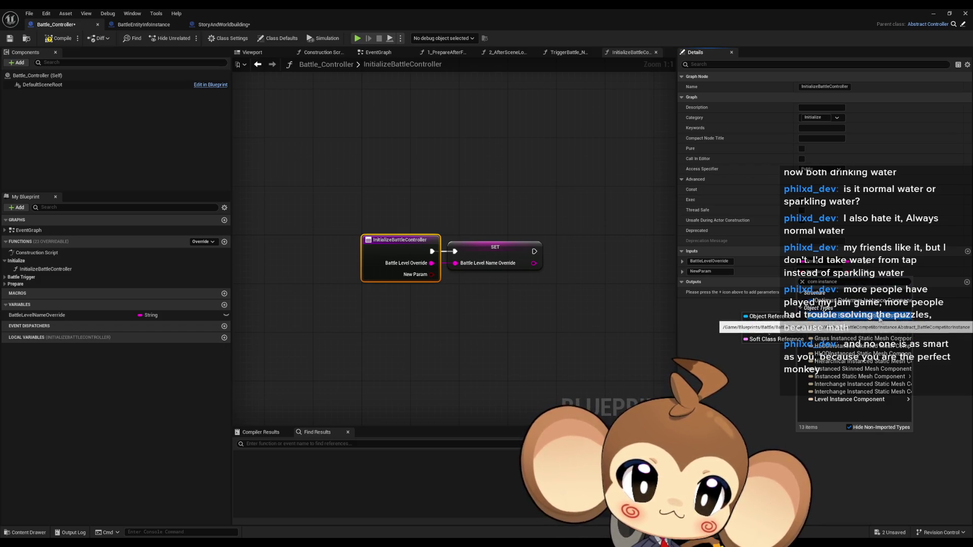
left_click(766, 316)
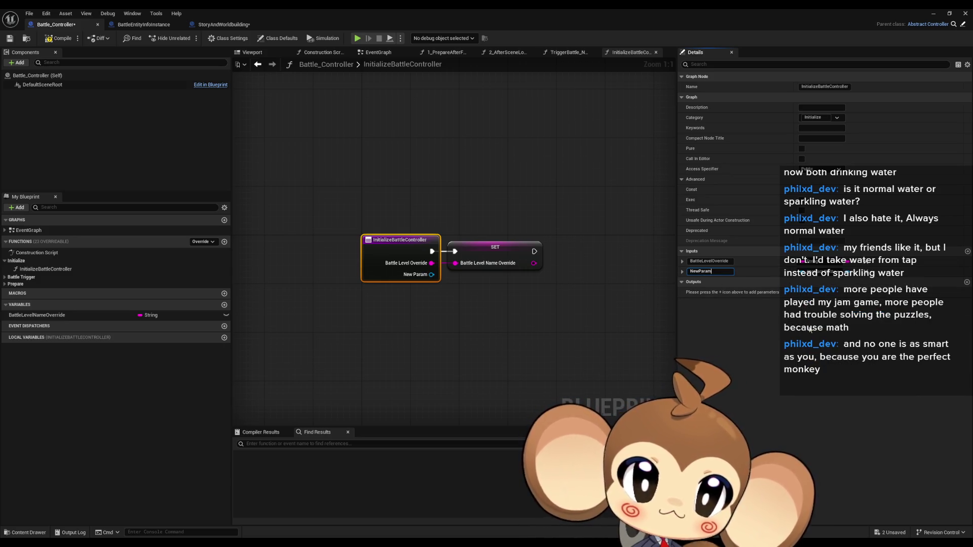
Name the input Competitor 1 and add a second input named Competitor 2.
key("ctrl+a")
type("Com")
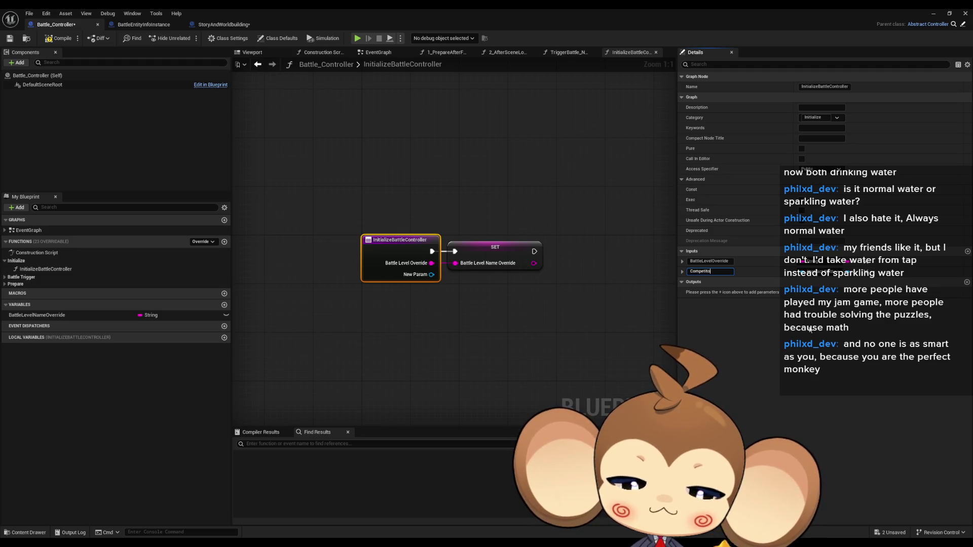
key("Return")
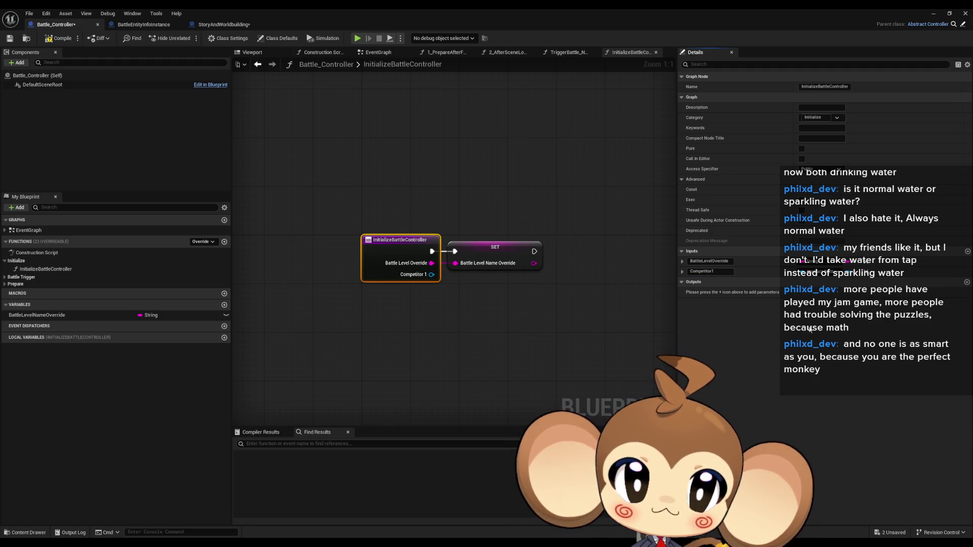
left_click(969, 253)
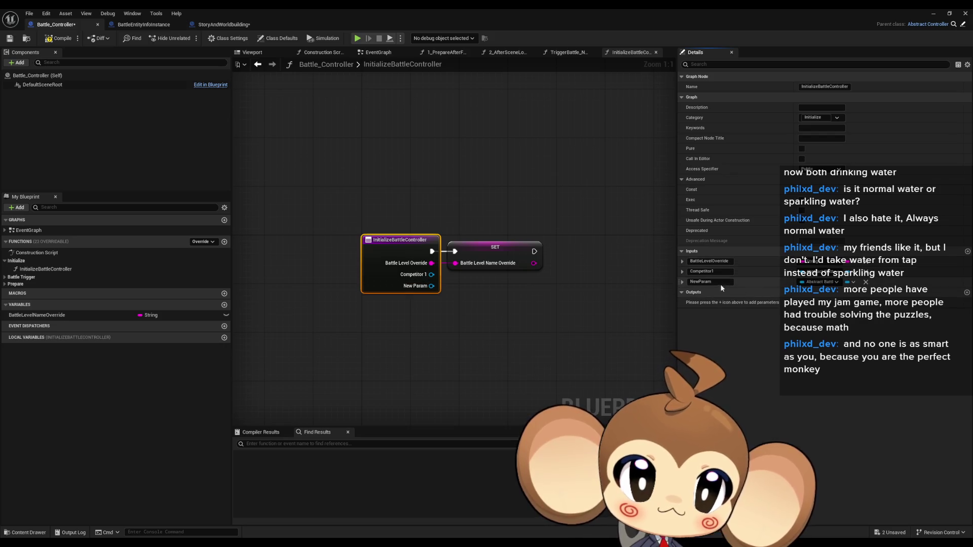
type("Competitor2")
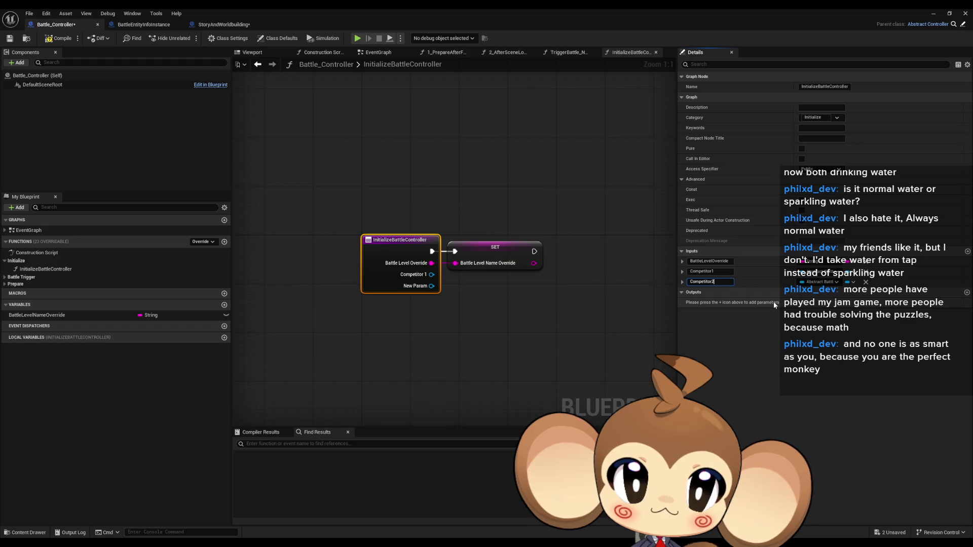
key("Return")
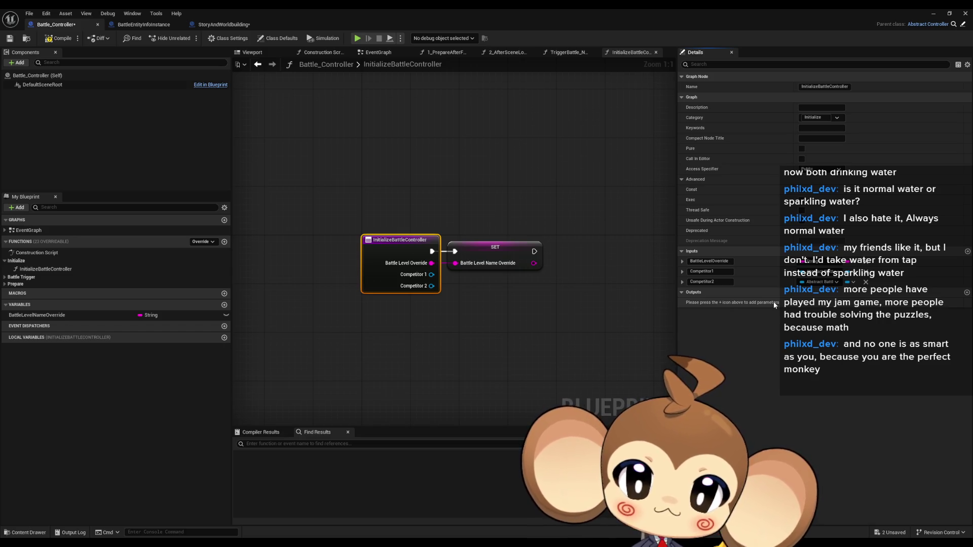
Expand the Prepare and Battle Trigger categories and compile Battle_Controller.
left_click(160, 25)
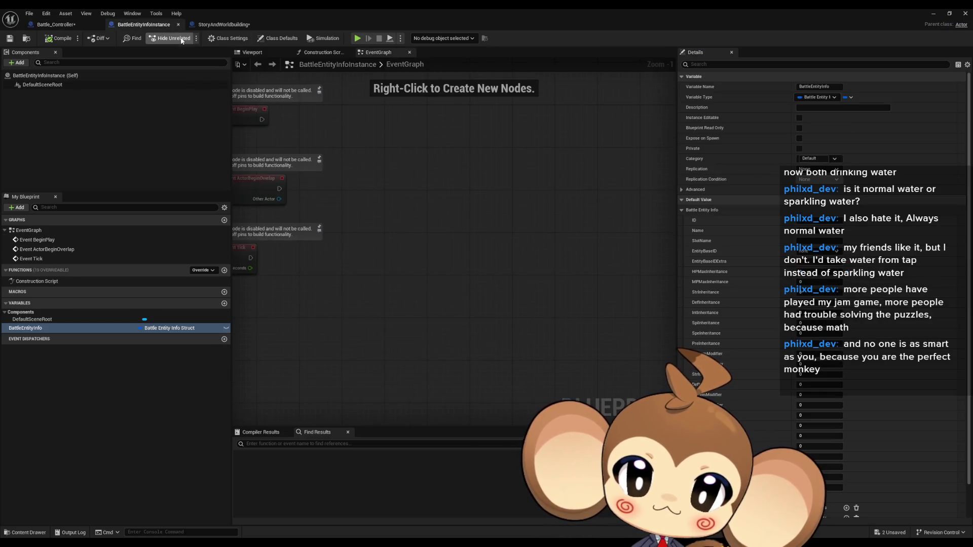
left_click(58, 24)
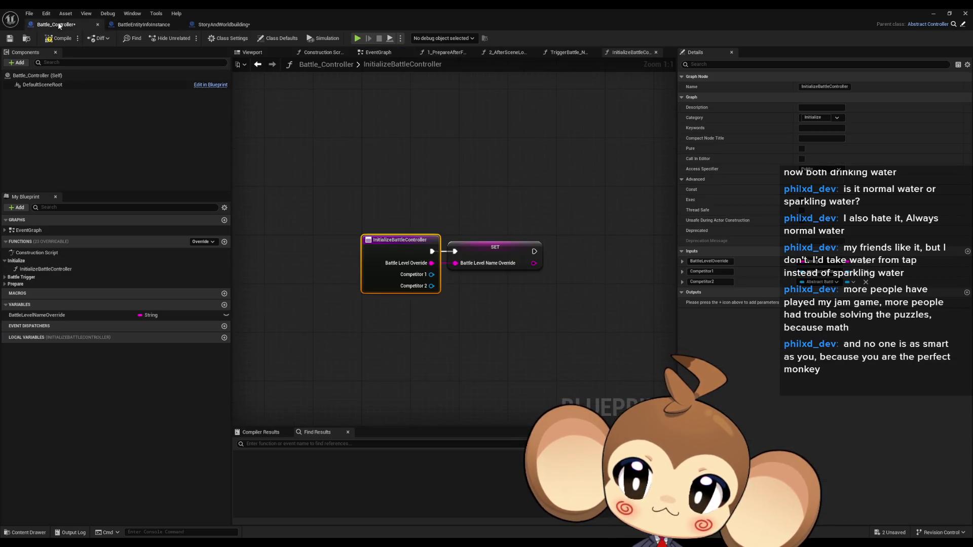
left_click(6, 285)
left_click(6, 277)
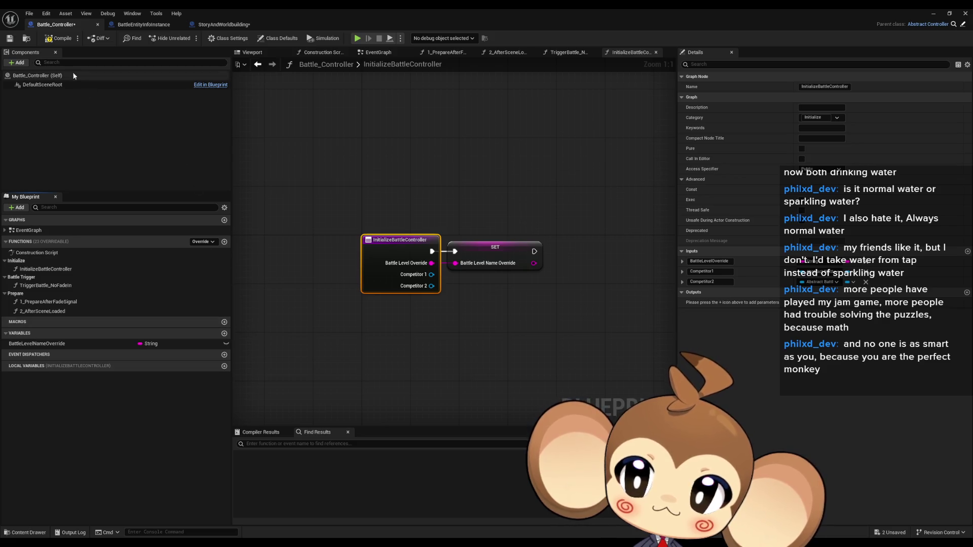
left_click(59, 42)
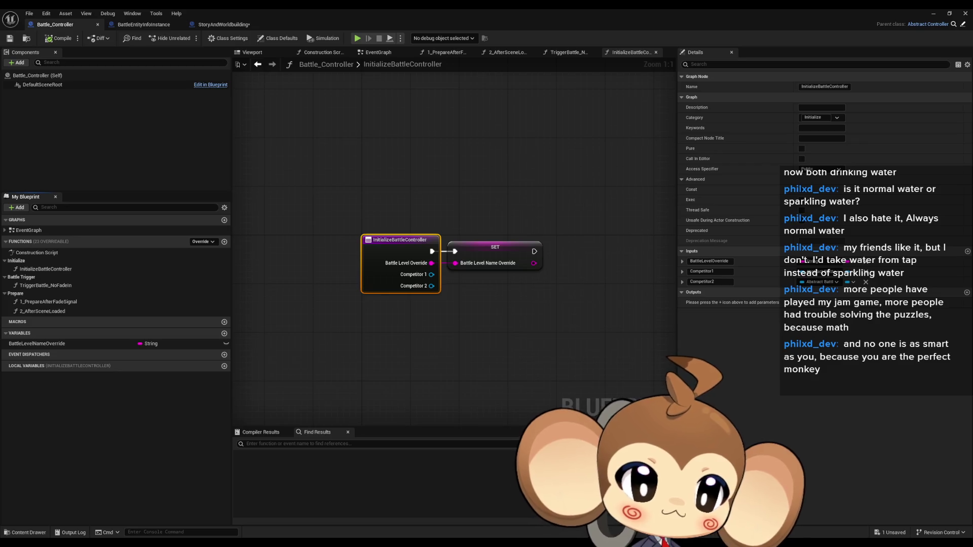
left_click(443, 355)
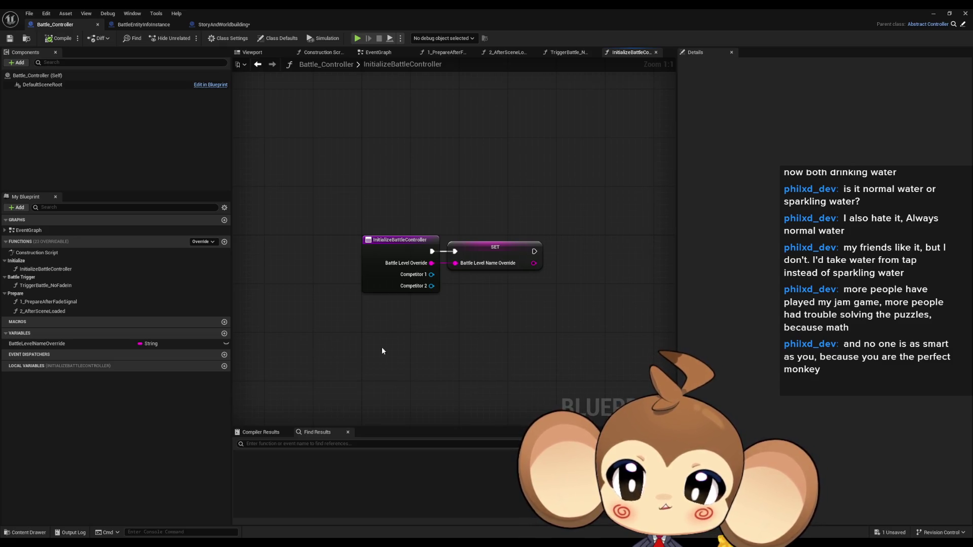
Shrink the blueprint editor and browse to the Battle folder in the Content Browser.
left_click_drag(289, 145, 267, 138)
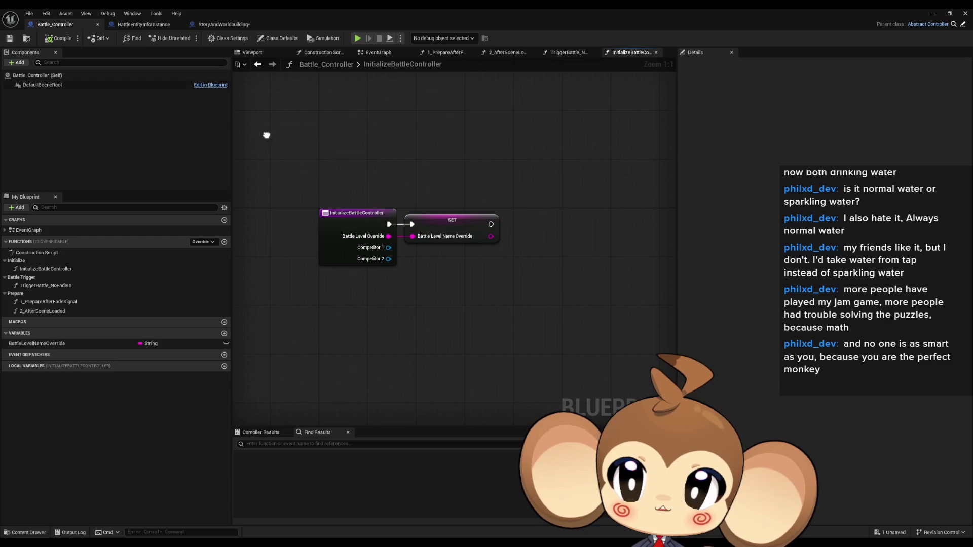
double_click(312, 15)
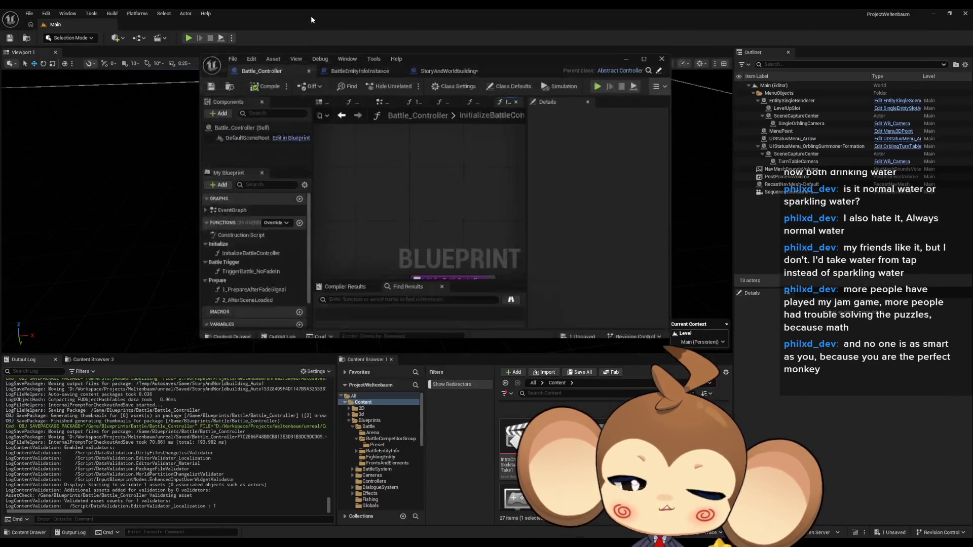
scroll(602, 407, "up", 5)
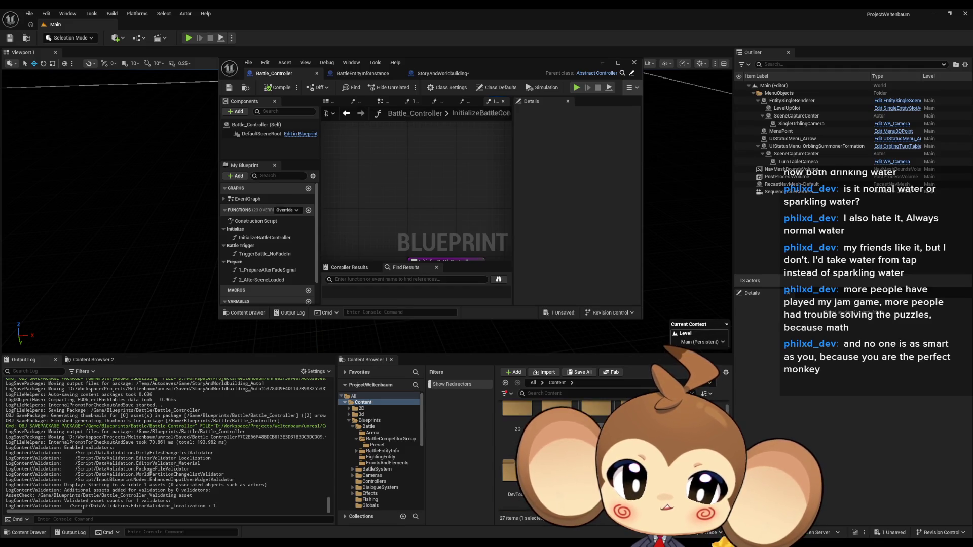
left_click(597, 413)
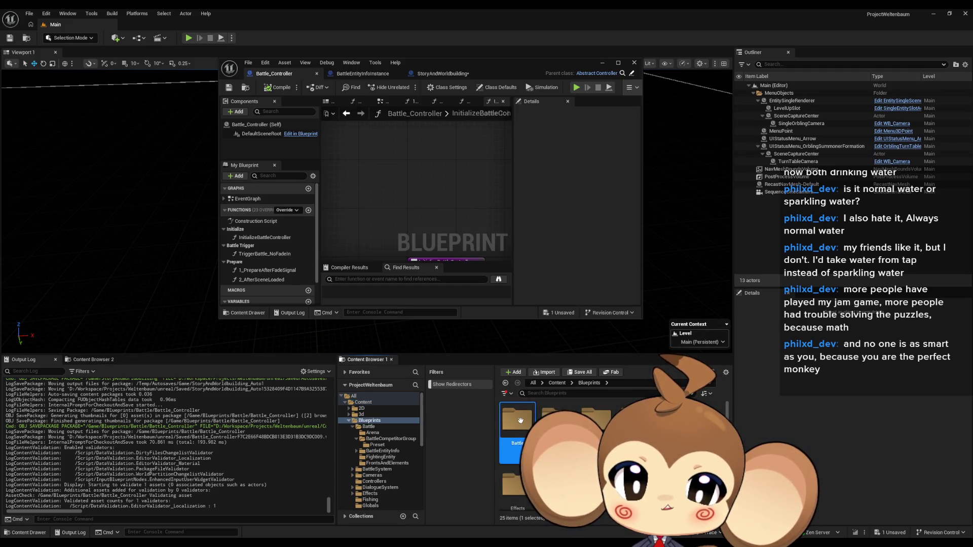
double_click(517, 420)
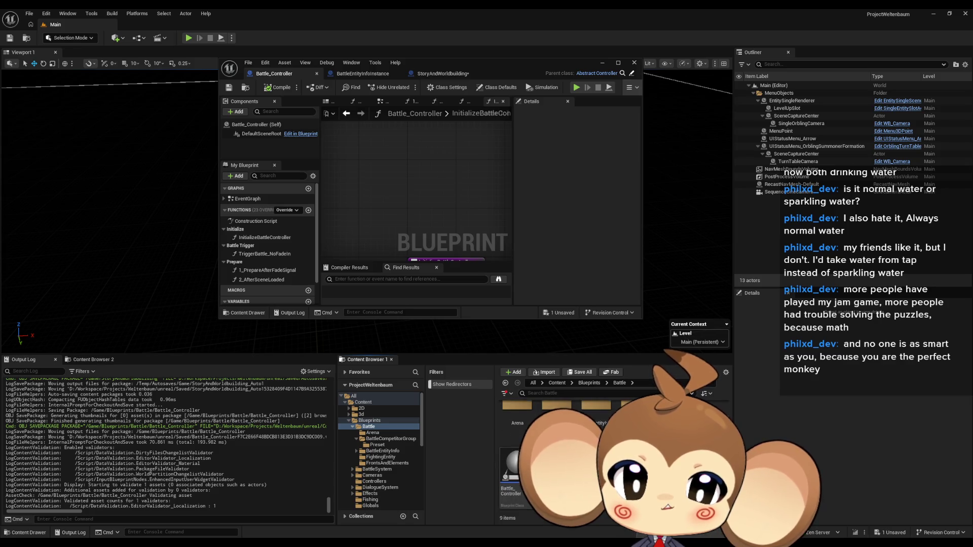
scroll(596, 421, "up", 1)
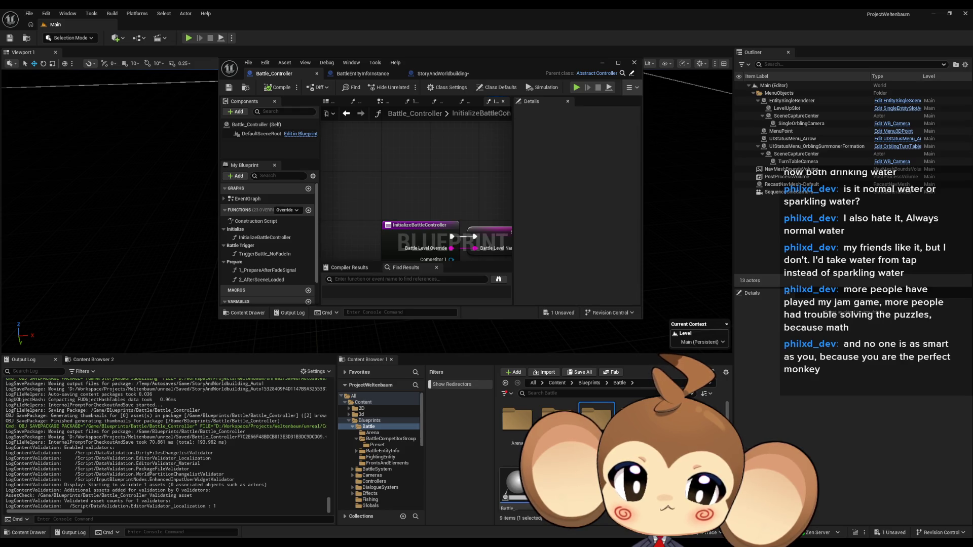
Load test_BattleSystems and run a brief play-in-editor test.
left_click(499, 364)
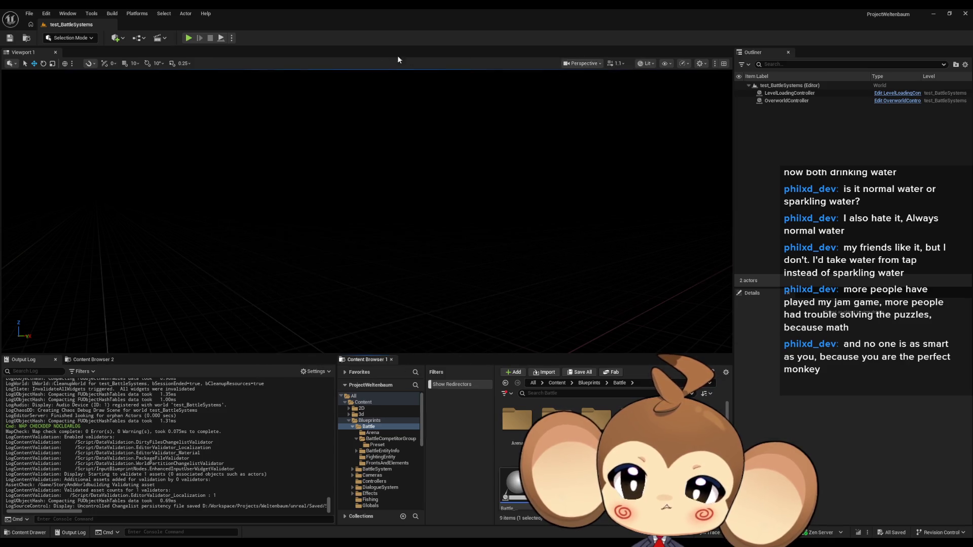
left_click(188, 38)
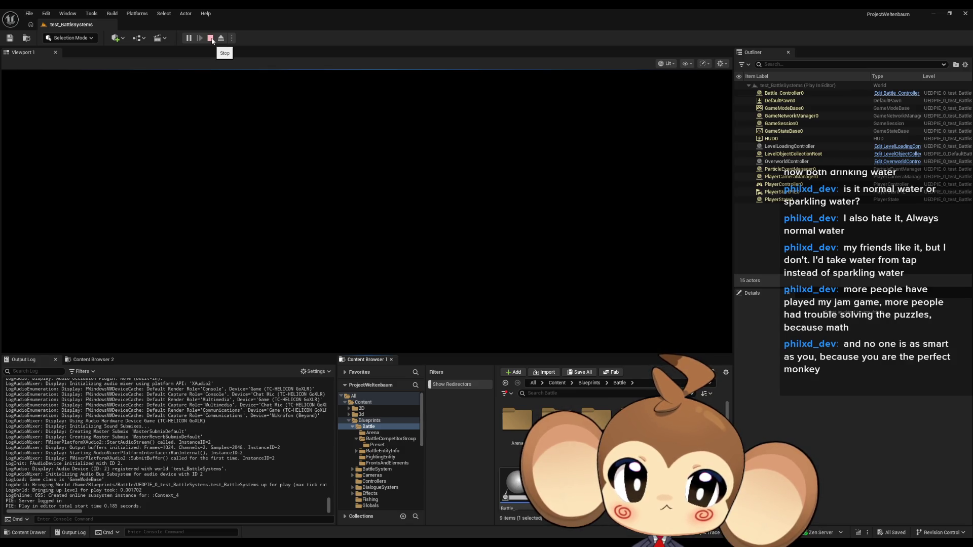
left_click(211, 39)
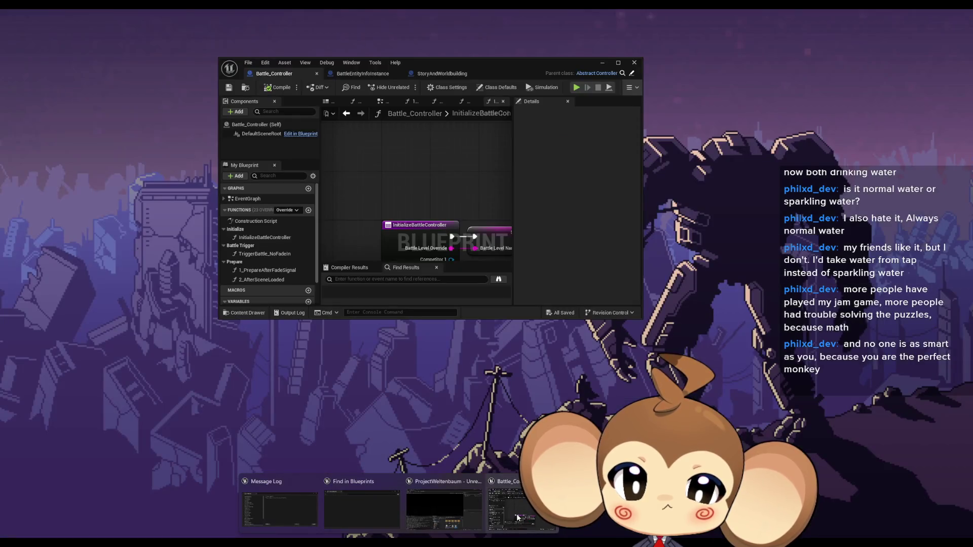
Bring back the Battle_Controller editor, then open the test_BattleSystems level blueprint.
left_click(518, 518)
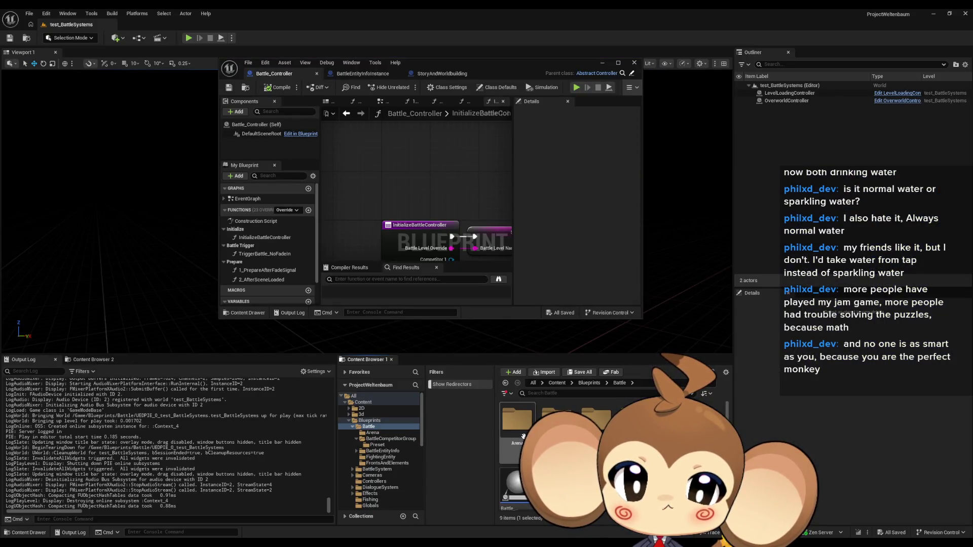
left_click_drag(492, 70, 446, 160)
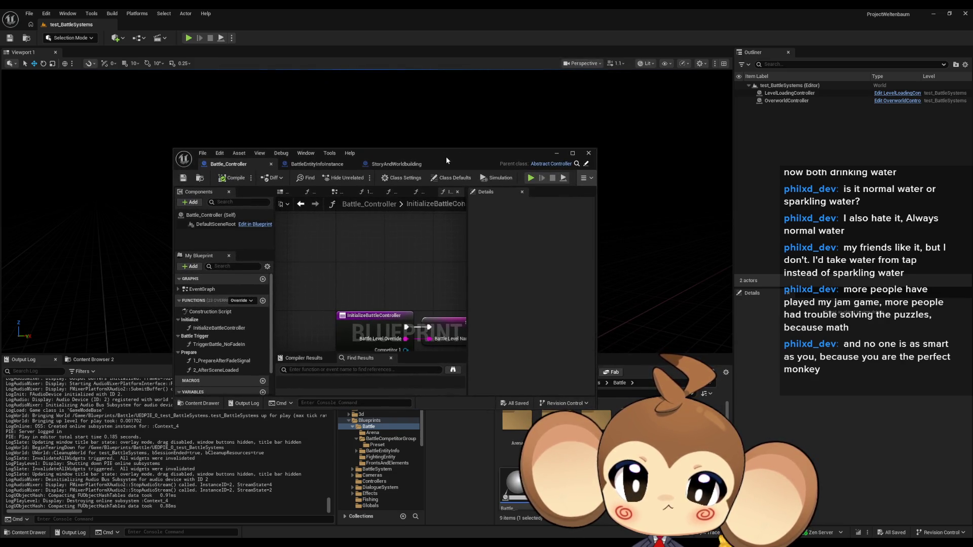
double_click(446, 157)
left_click_drag(443, 157, 497, 209)
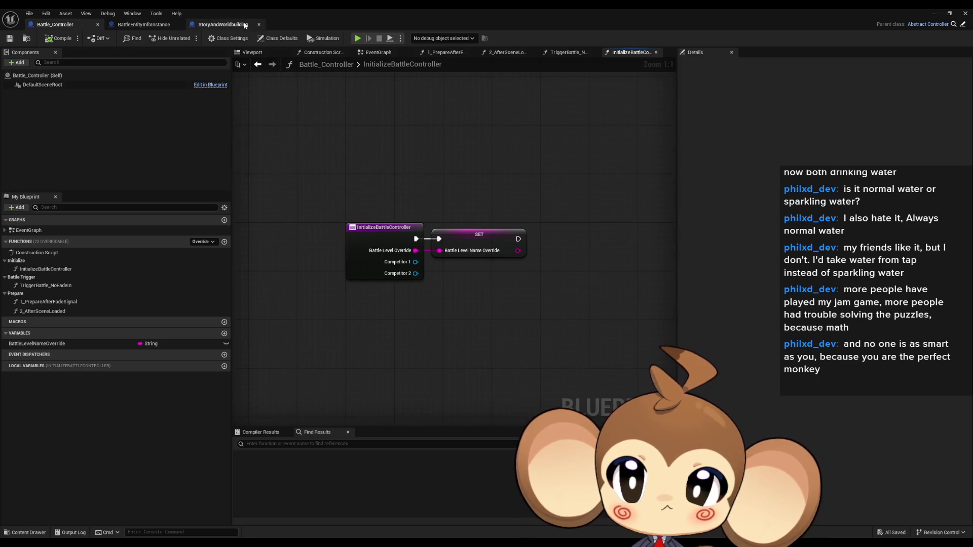
double_click(296, 9)
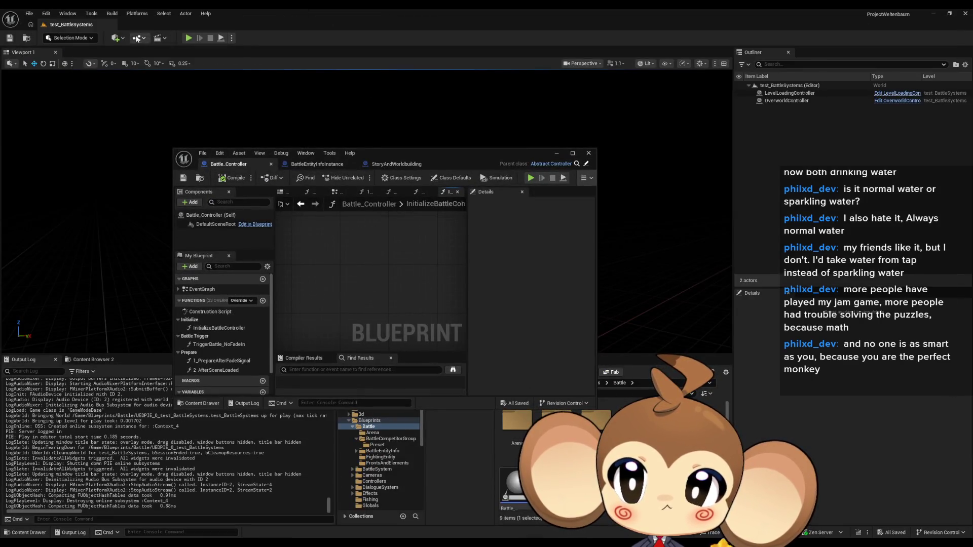
left_click(137, 38)
left_click(206, 107)
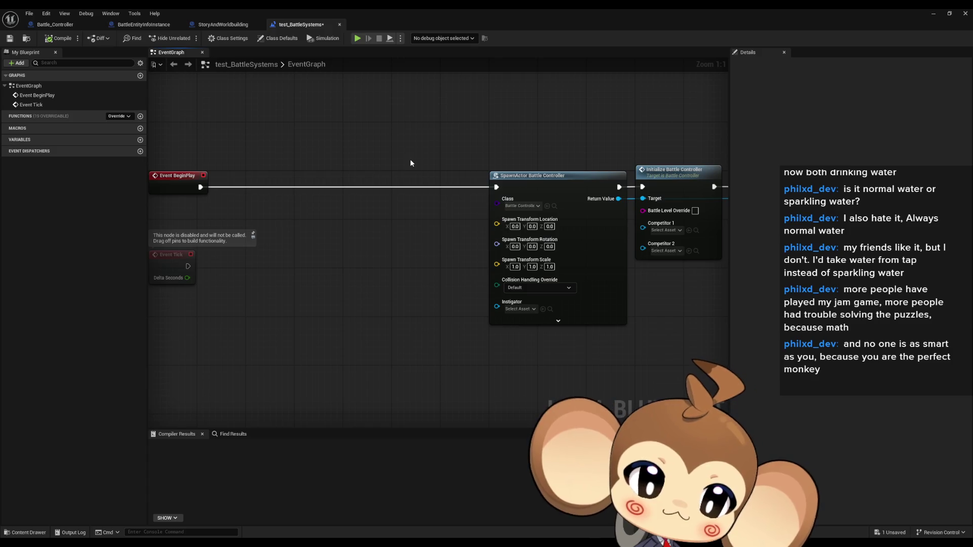
Place a second copy of the SpawnActor Battle Controller node.
left_click_drag(402, 162, 482, 257)
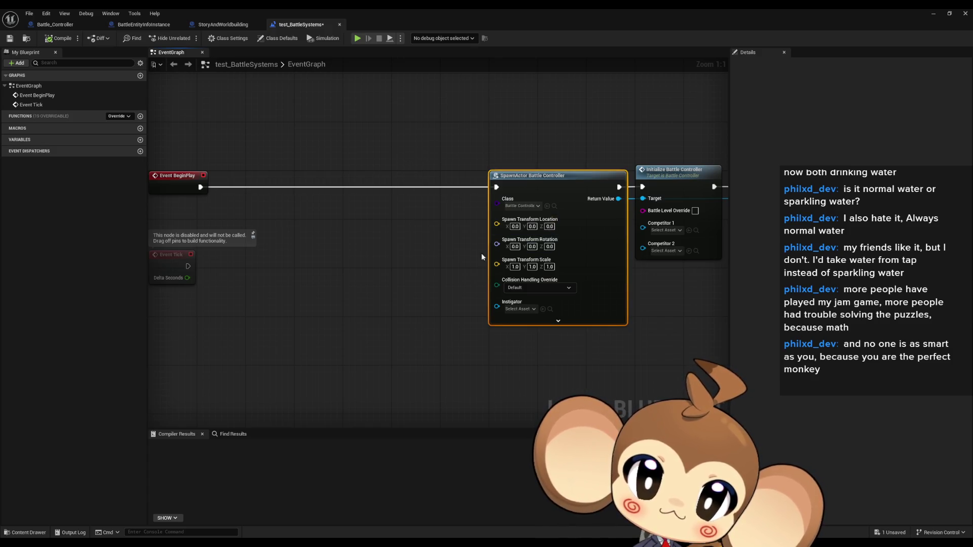
key("ctrl+v")
left_click(333, 209)
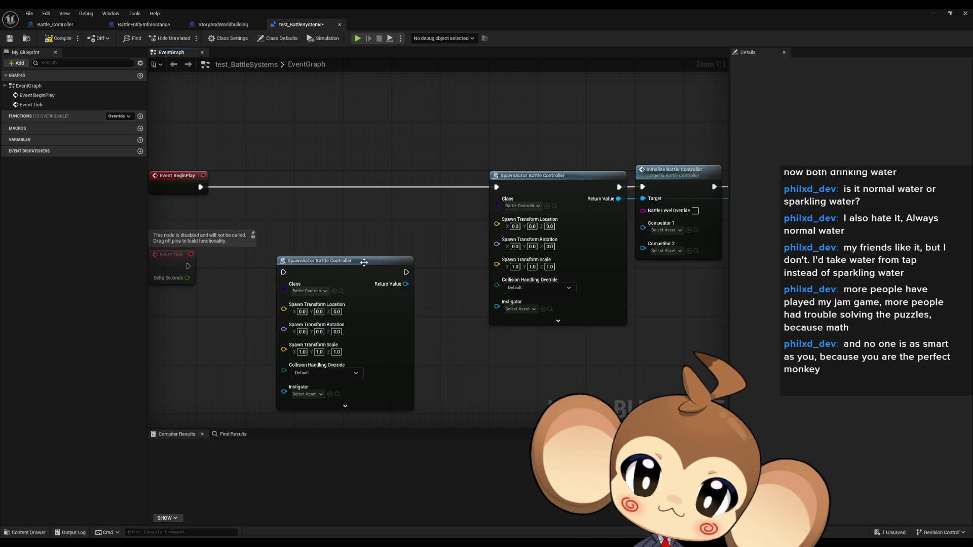
left_click(311, 291)
type("ba")
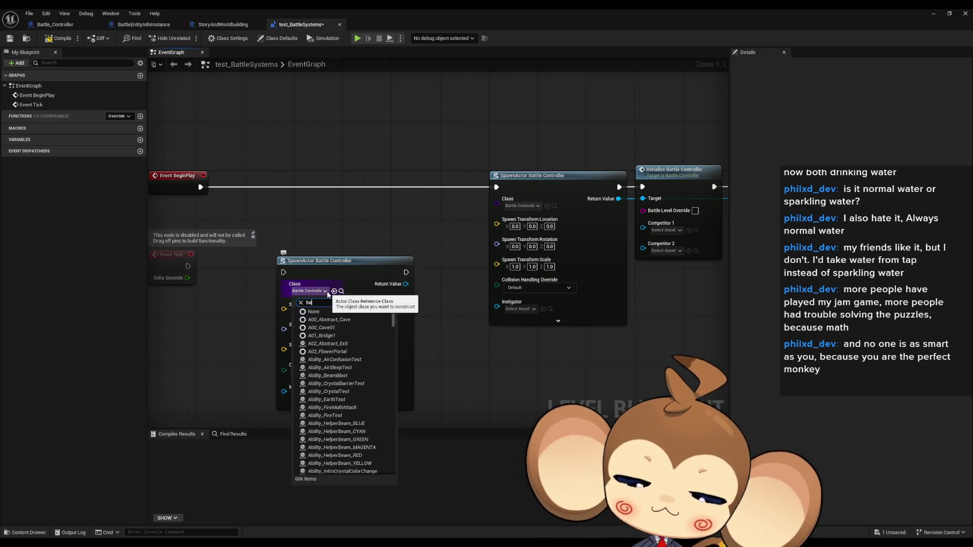
type("tt inst")
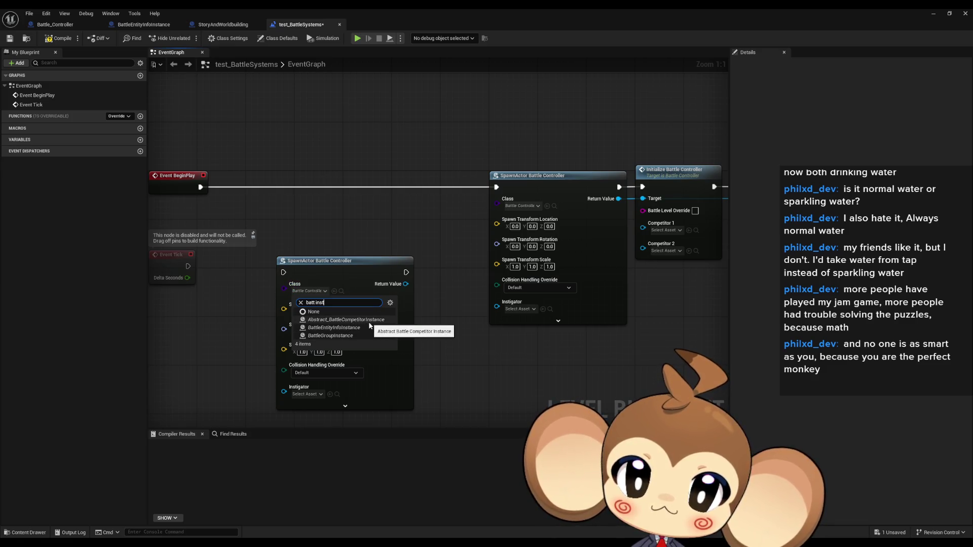
key("Escape")
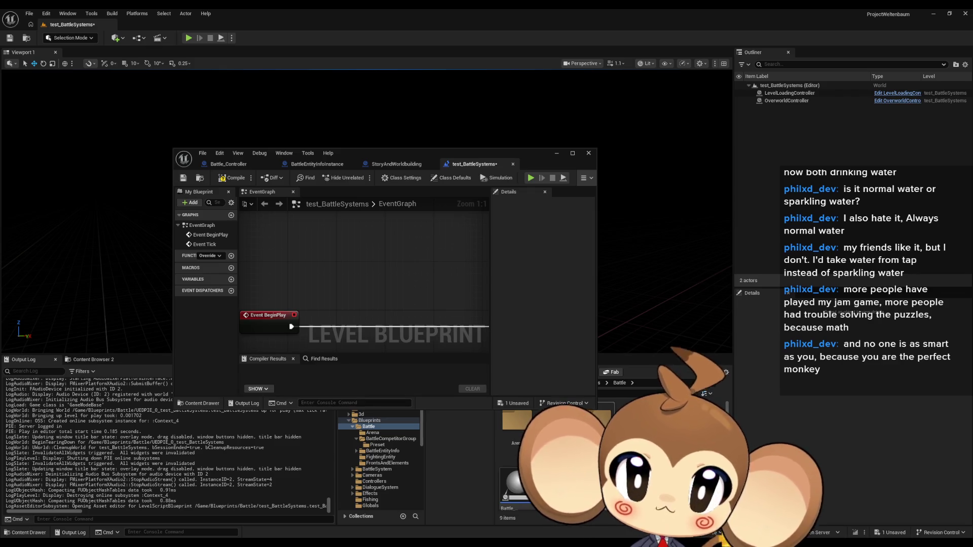
Create BCI_Summoner as a child of the abstract competitor instance in BattleCompetitorGroup and open it.
left_click(391, 438)
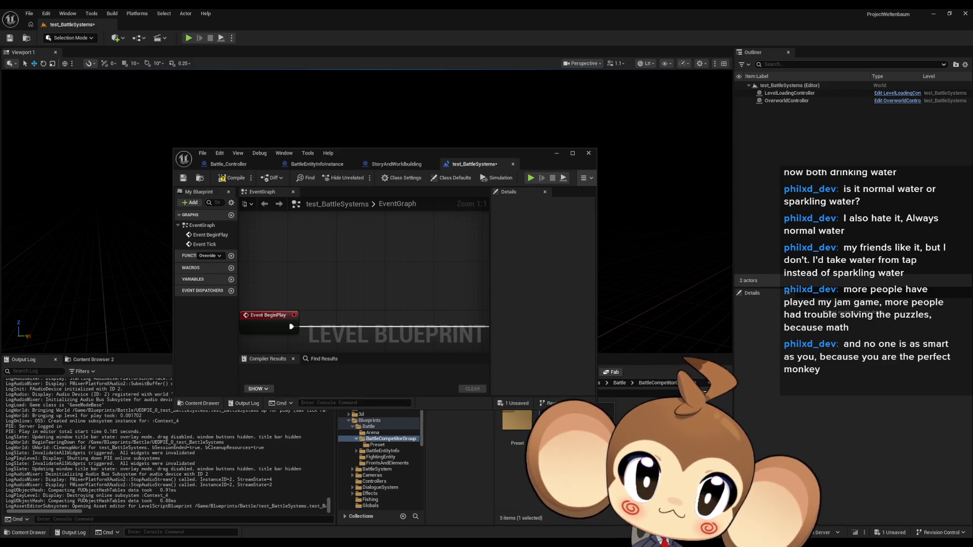
right_click(562, 426)
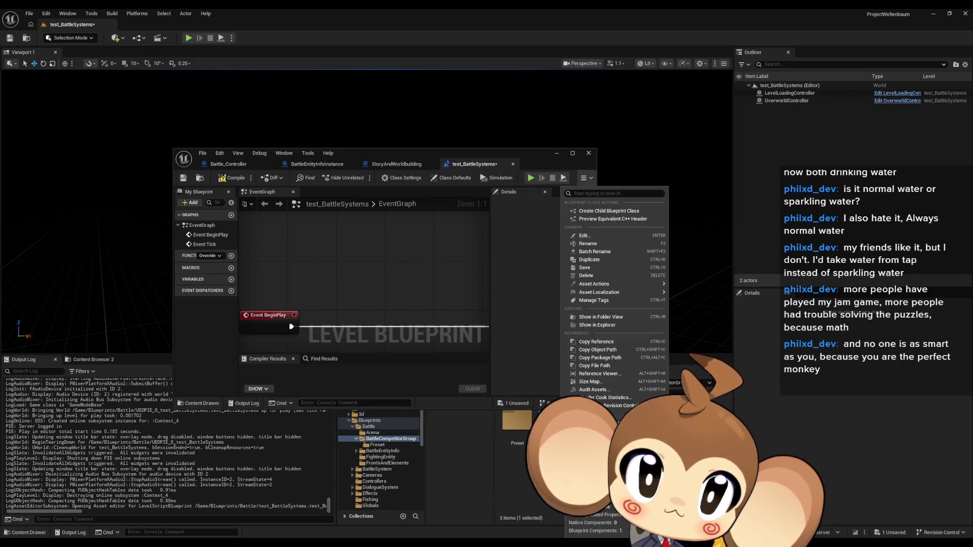
left_click(612, 212)
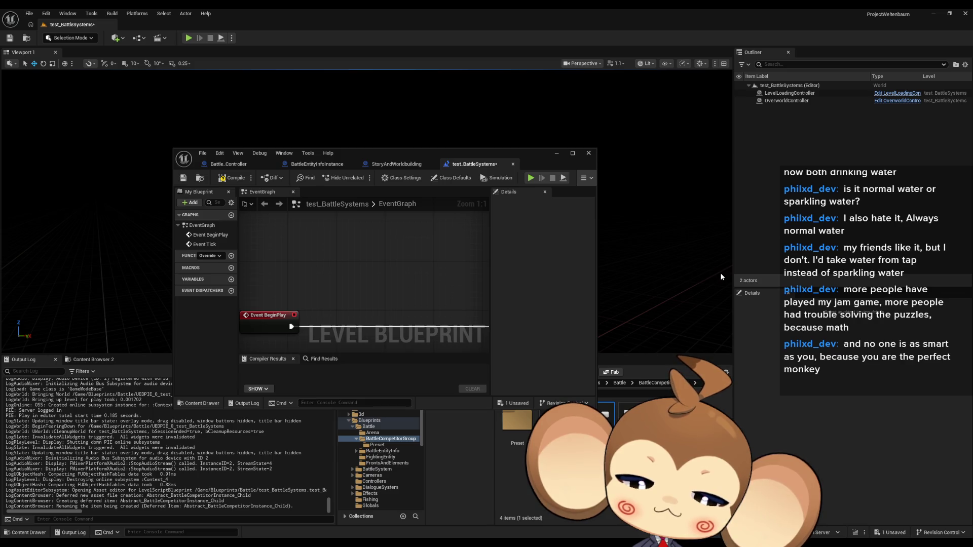
key("Return")
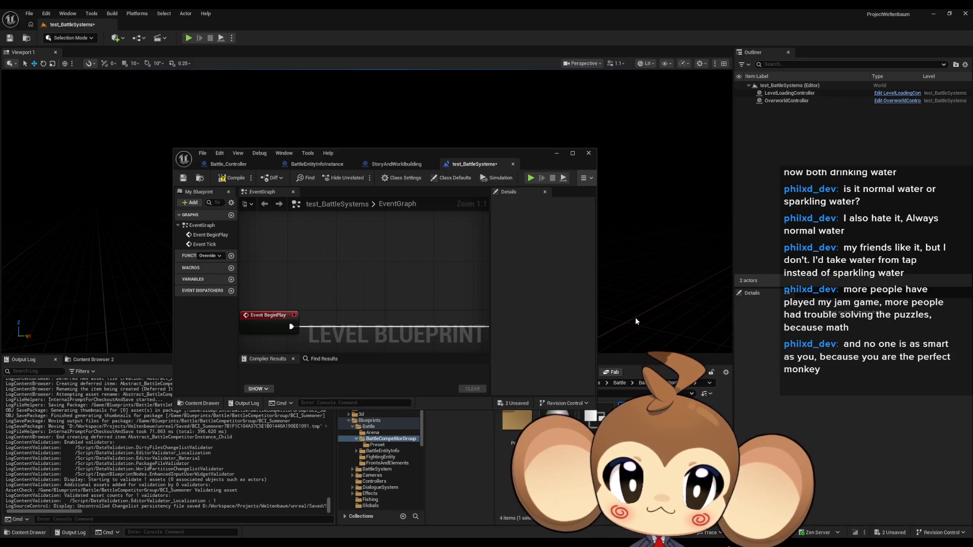
mouse_move(376, 279)
left_mouse_down()
mouse_move(355, 223)
mouse_move(331, 197)
mouse_move(335, 183)
left_mouse_up()
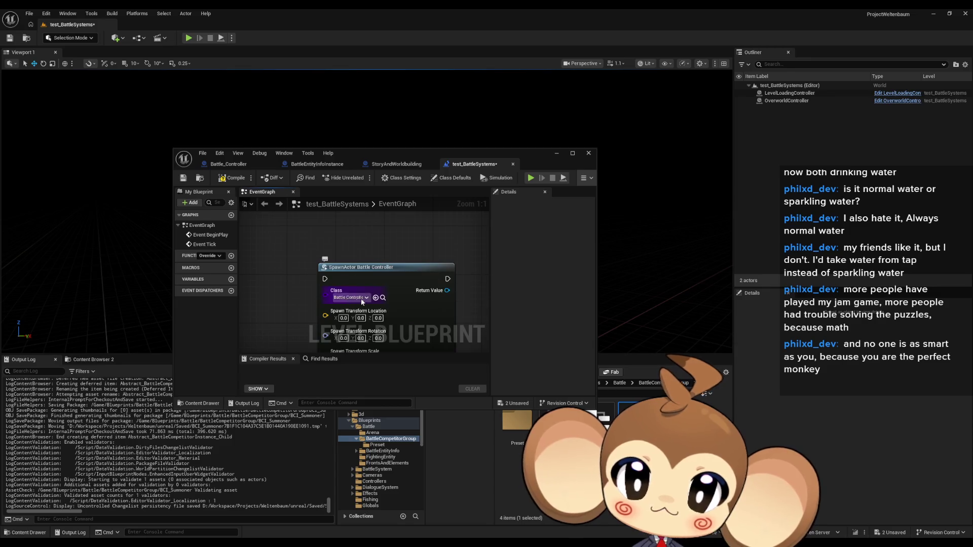
left_click_drag(362, 303, 359, 278)
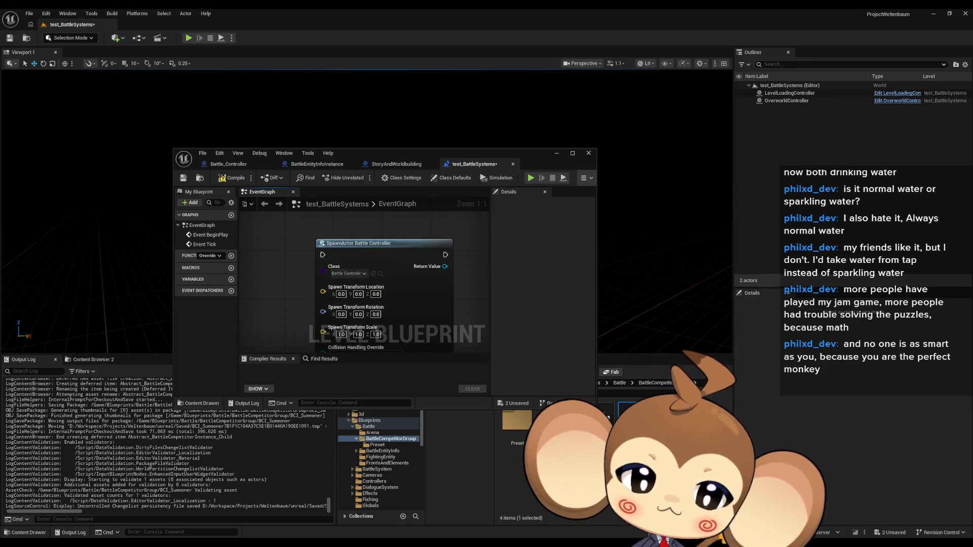
double_click(631, 426)
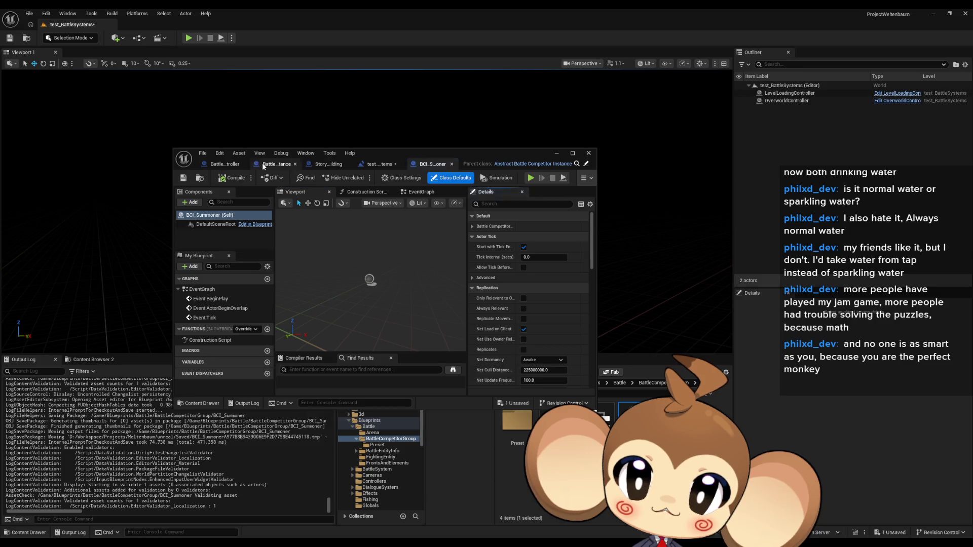
Set the copied spawn node's class to BCI_Summoner.
left_click(218, 164)
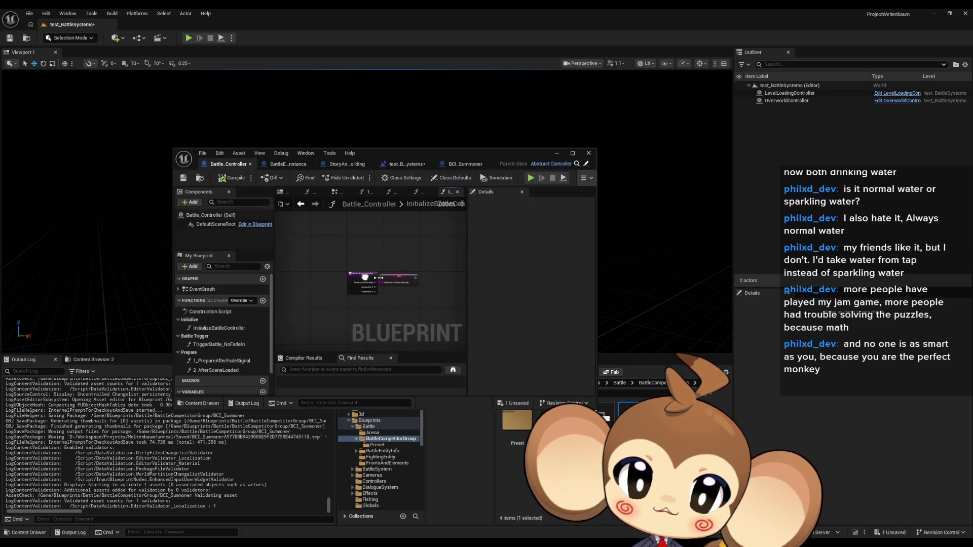
left_click(405, 164)
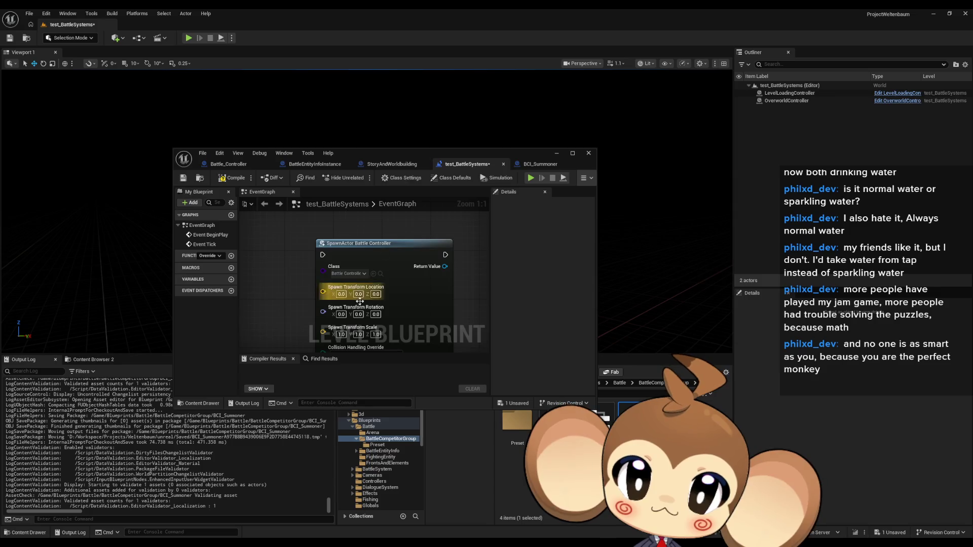
left_click(361, 273)
type("s")
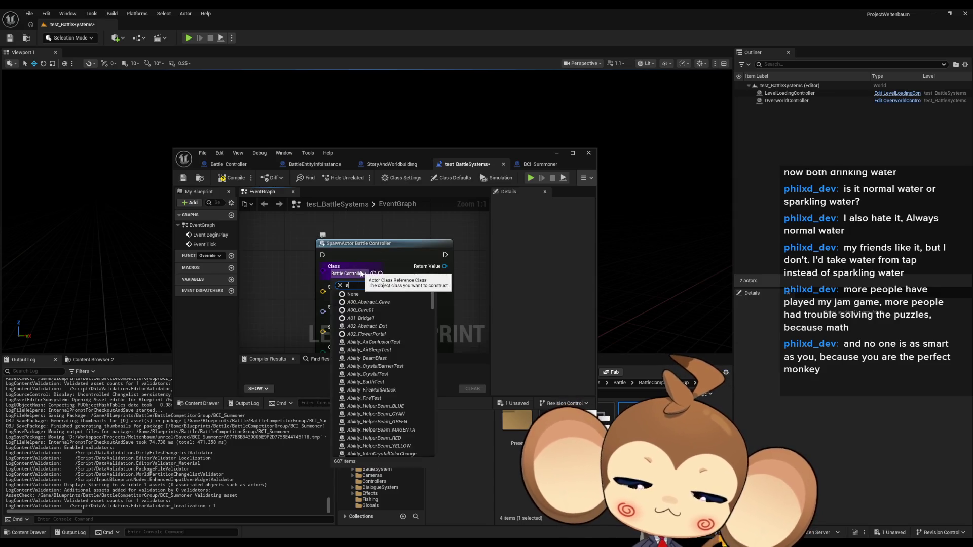
type("ummoner")
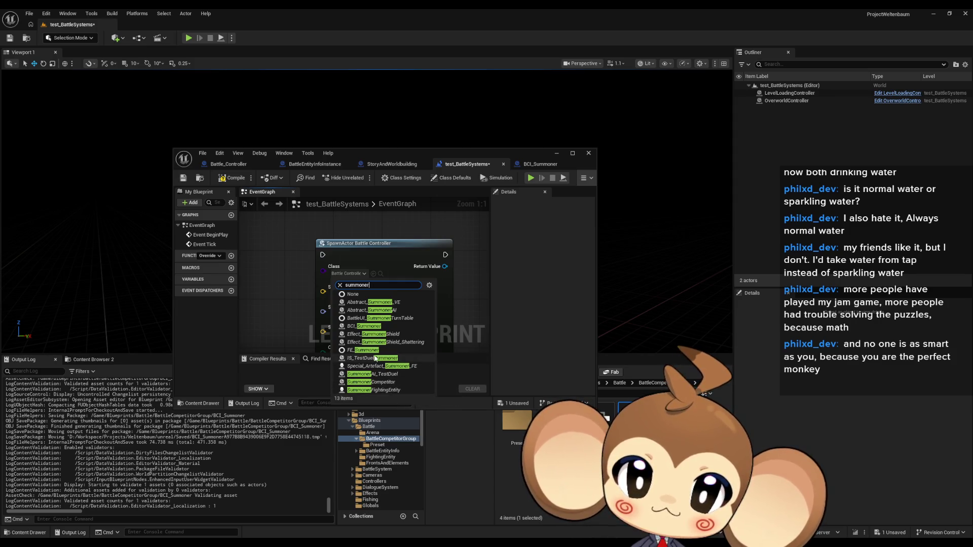
left_click(365, 326)
scroll(428, 273, "down", 3)
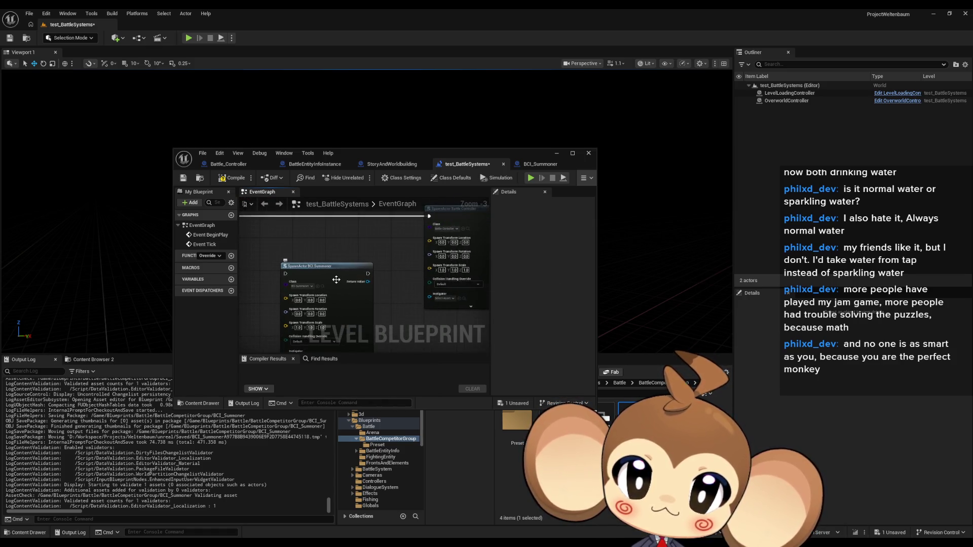
Call Initialize Battle Competitor Group Instance on the spawned summoner's Return Value.
left_click_drag(367, 282, 402, 314)
type("ini")
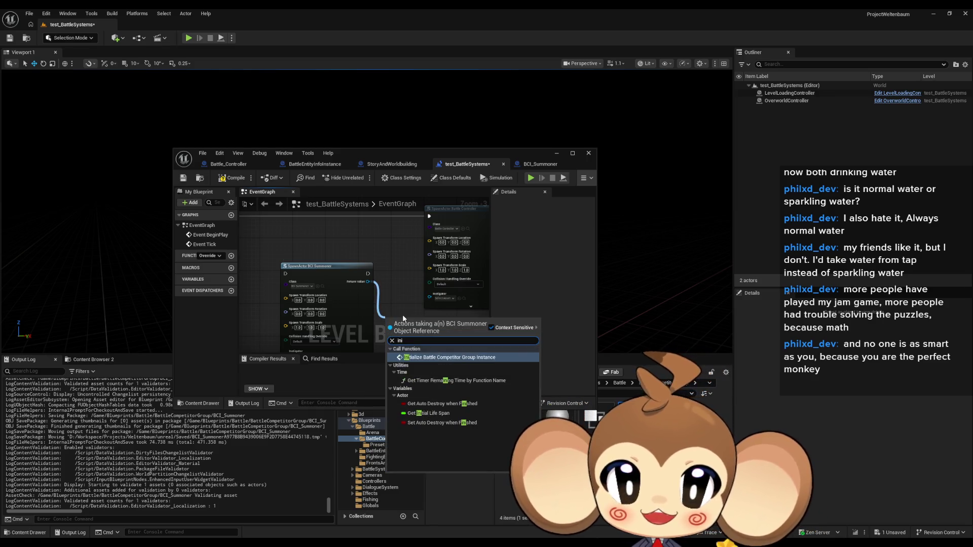
left_click(465, 358)
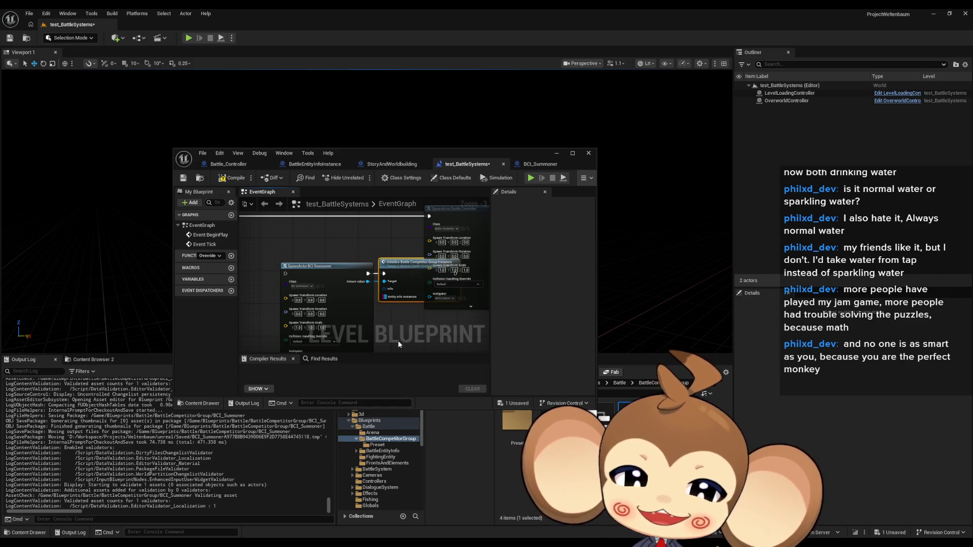
scroll(398, 341, "down", 4)
left_click_drag(346, 250, 431, 283)
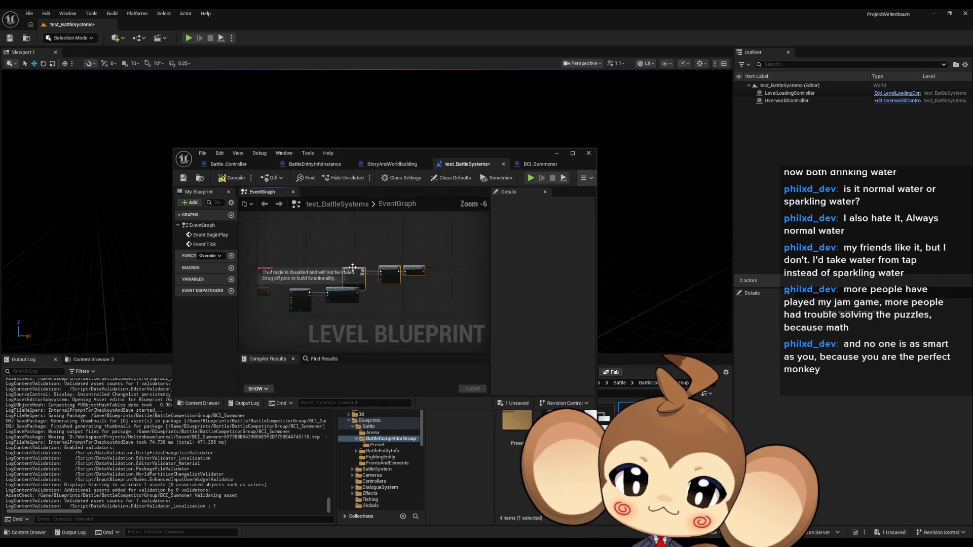
scroll(400, 286, "up", 4)
key("Home")
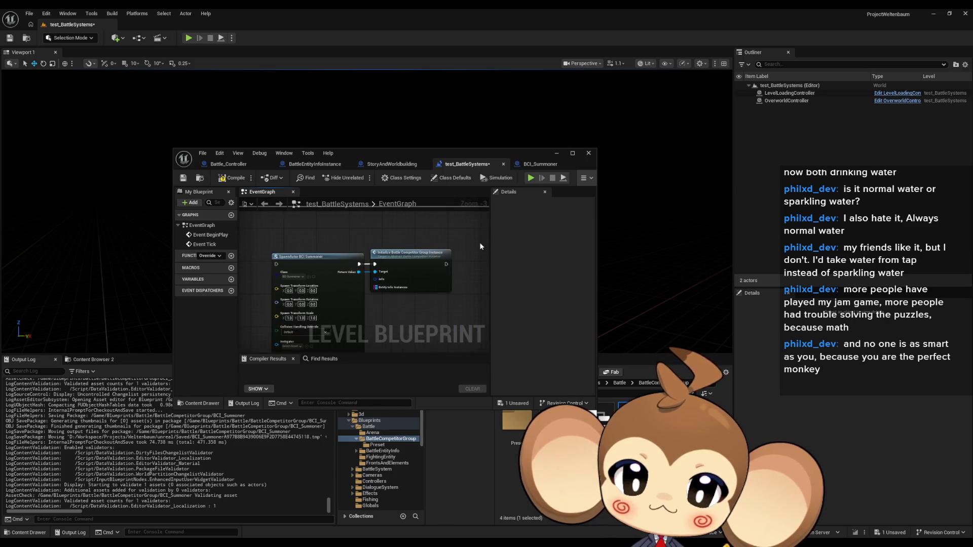
left_click(449, 297)
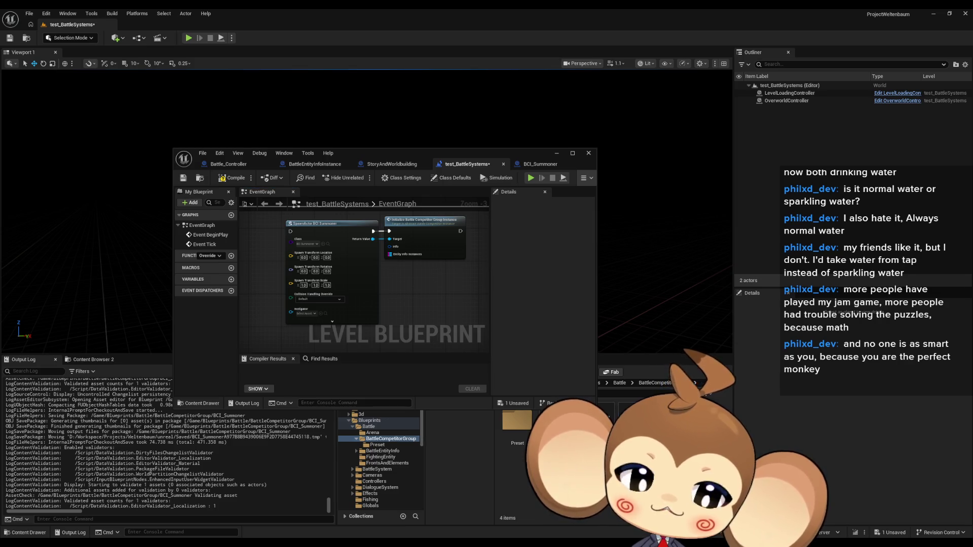
left_click(629, 446)
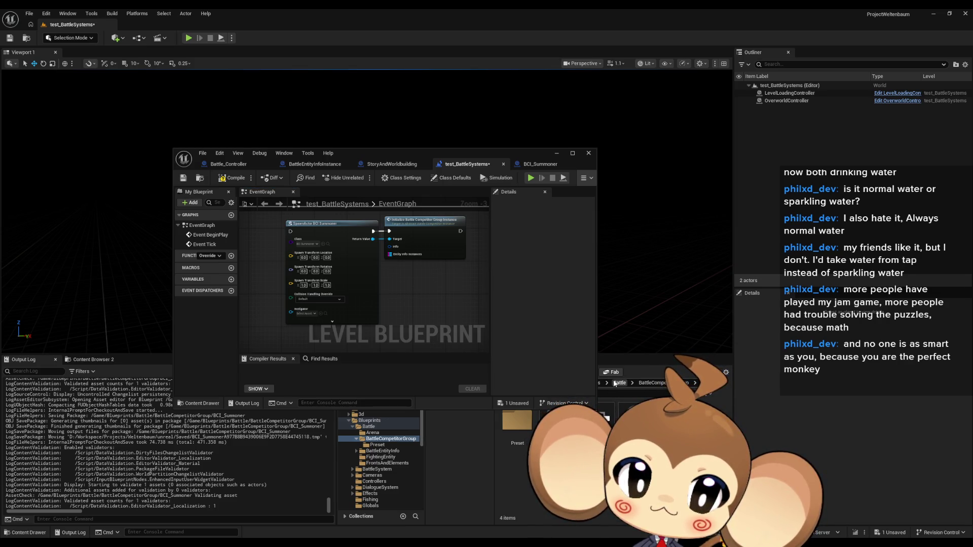
Open the group preset template from the Preset folder, then return to BattleCompetitorGroup.
double_click(519, 434)
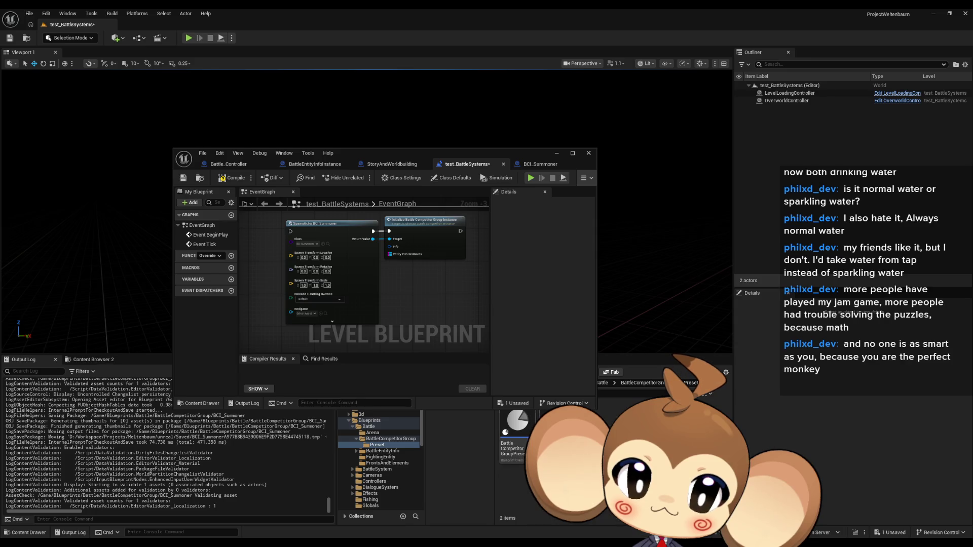
left_click(511, 441)
double_click(512, 441)
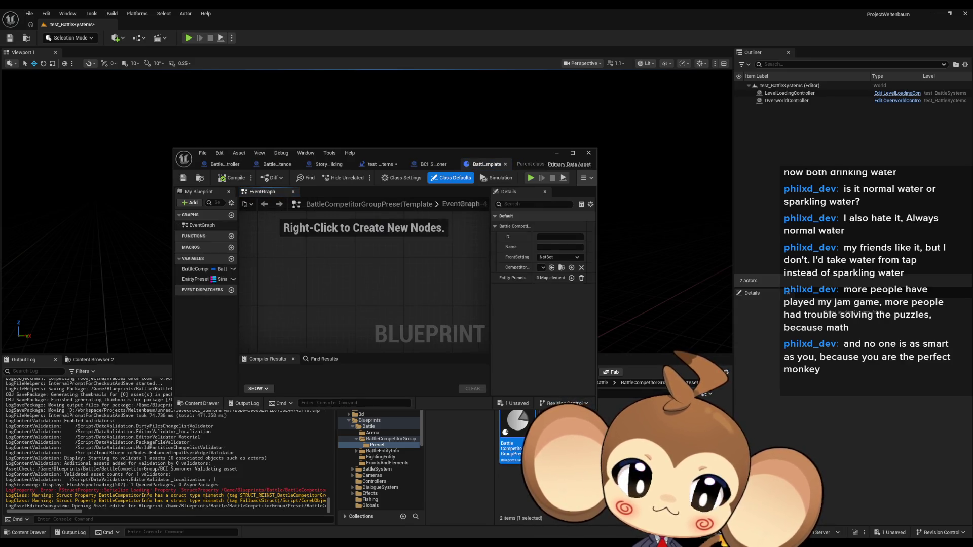
left_click(522, 443)
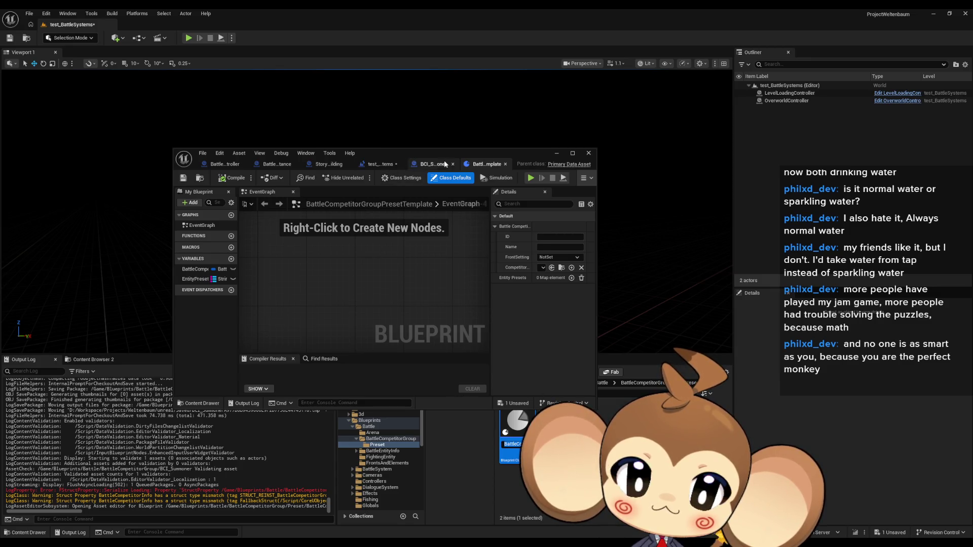
left_click(646, 383)
Open and save the BattleCompetitorGroupInfoStruct.
double_click(606, 417)
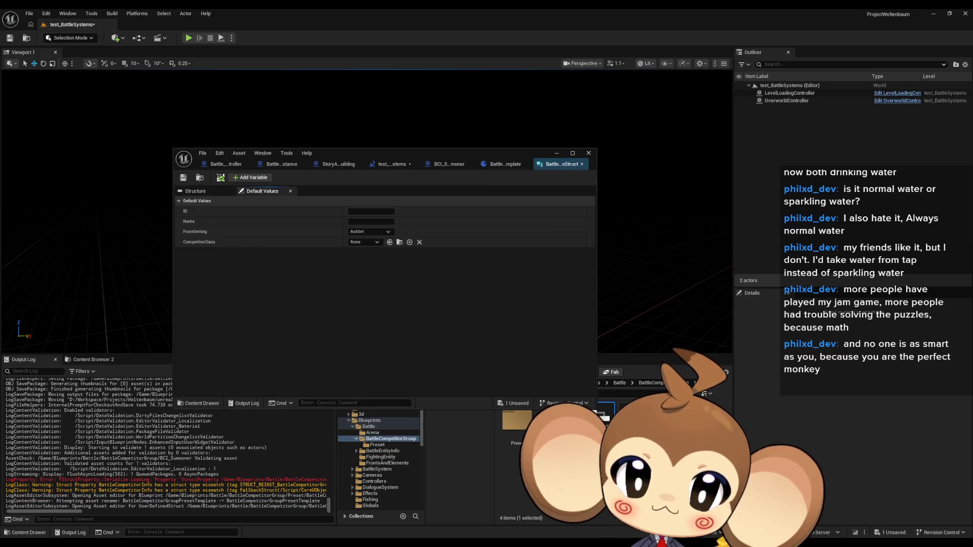
left_click(183, 178)
left_click(183, 178)
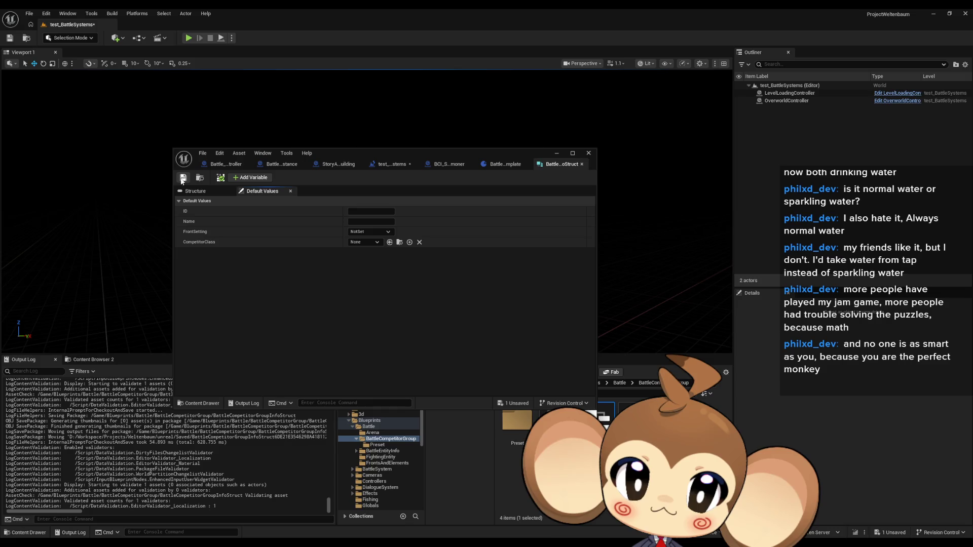
Inspect the preset template's BattleCompetitorInfo variable against the struct's default values.
left_click(506, 164)
double_click(405, 159)
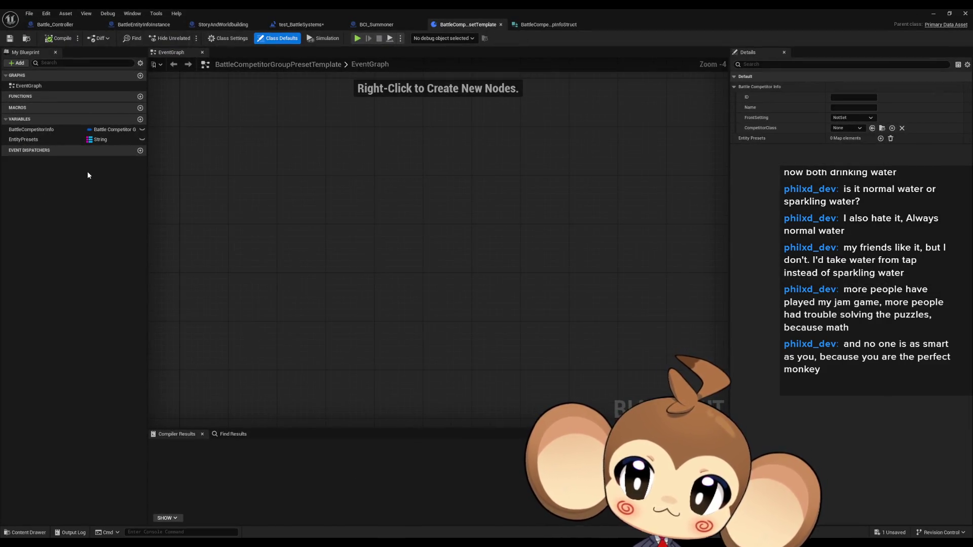
left_click(37, 131)
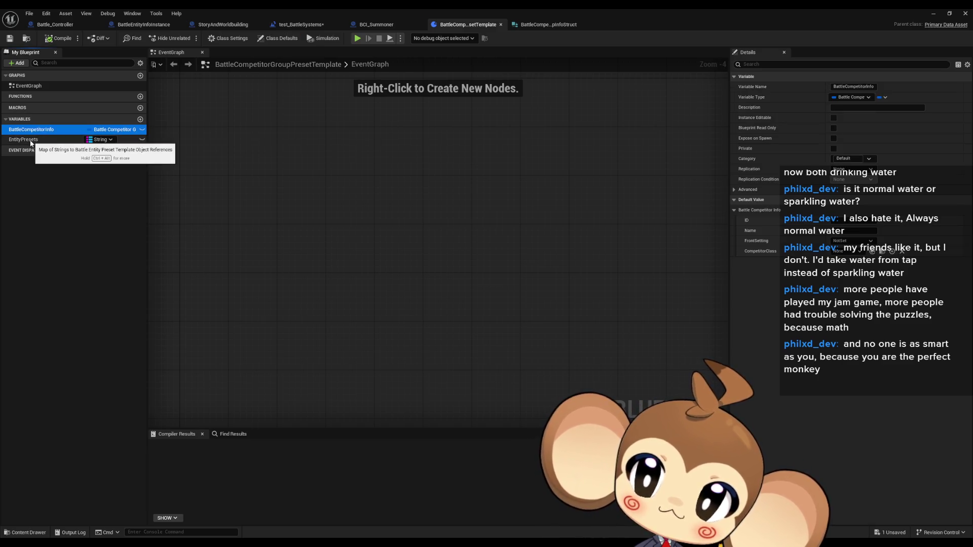
left_click(538, 25)
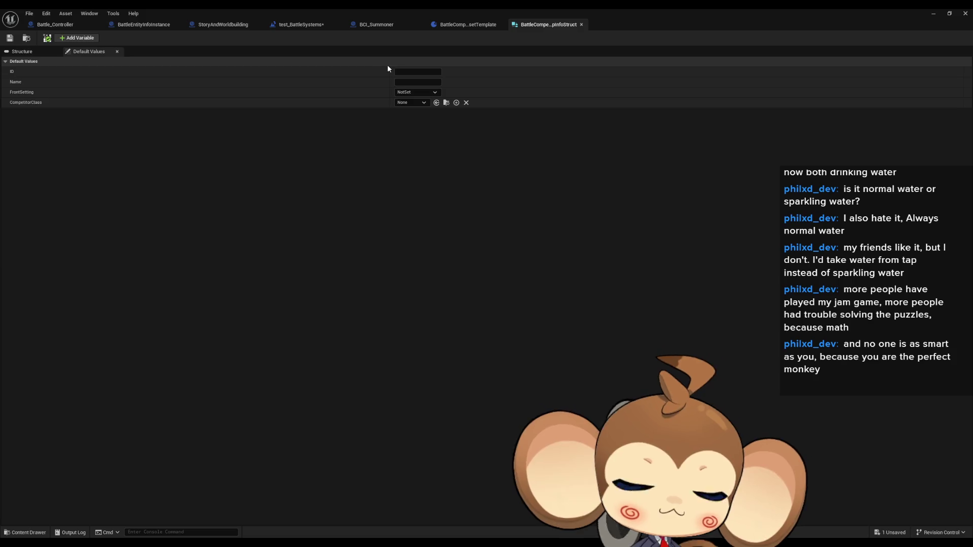
left_click(464, 25)
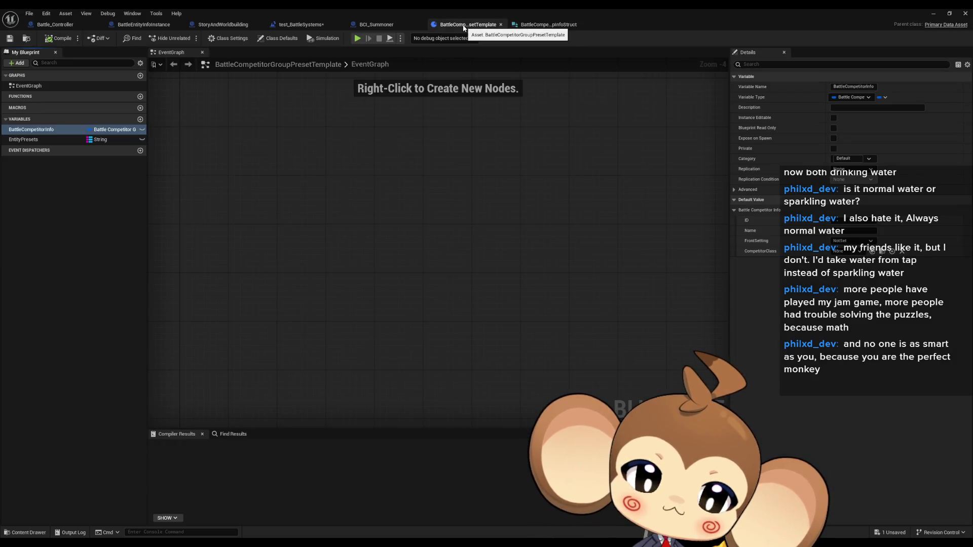
Return to the test_BattleSystems Event Graph and search nodes for 'get data asset' without adding one.
left_click(375, 24)
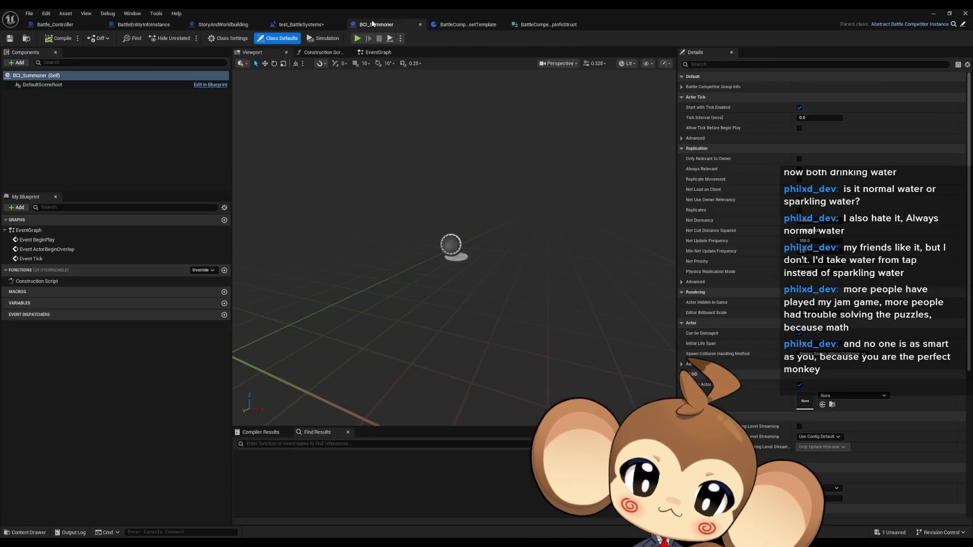
left_click(301, 24)
scroll(434, 215, "up", 3)
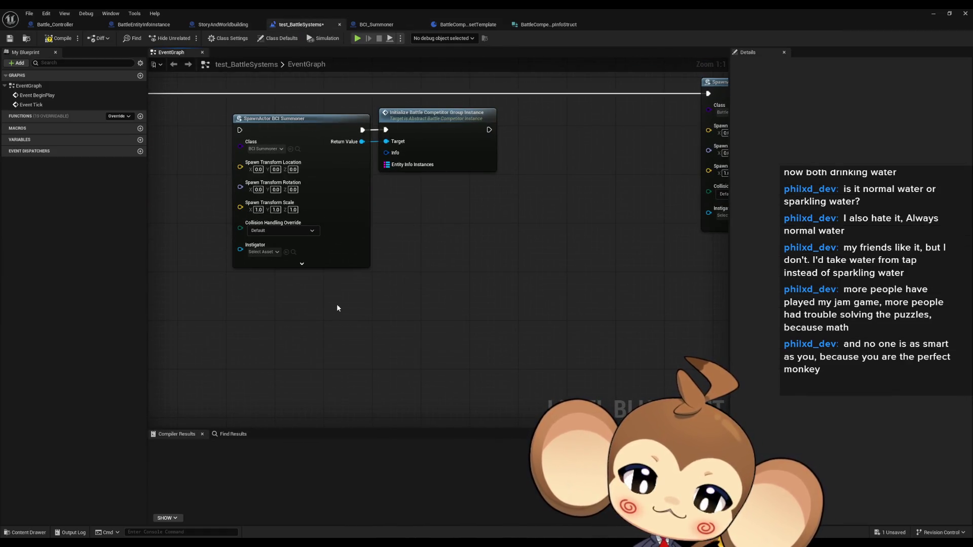
right_click(305, 303)
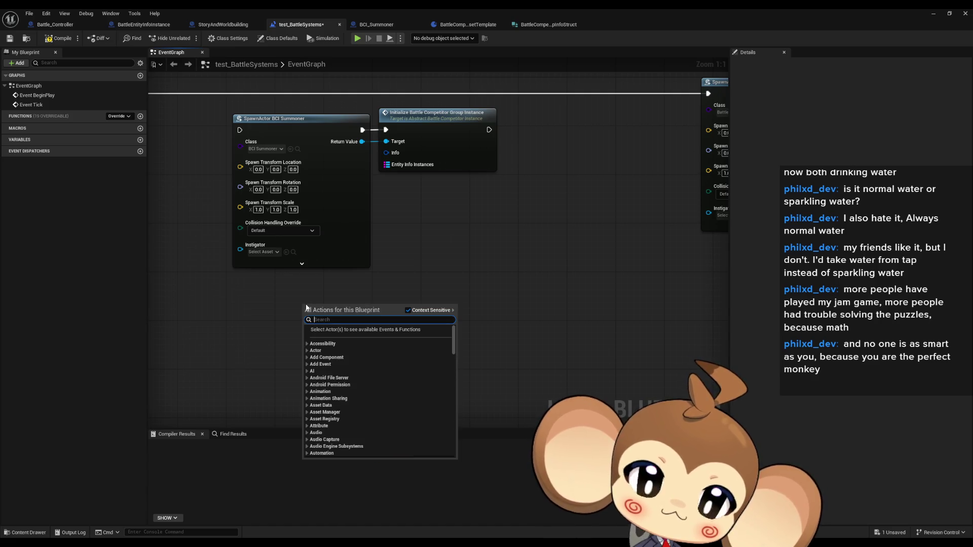
type("get data")
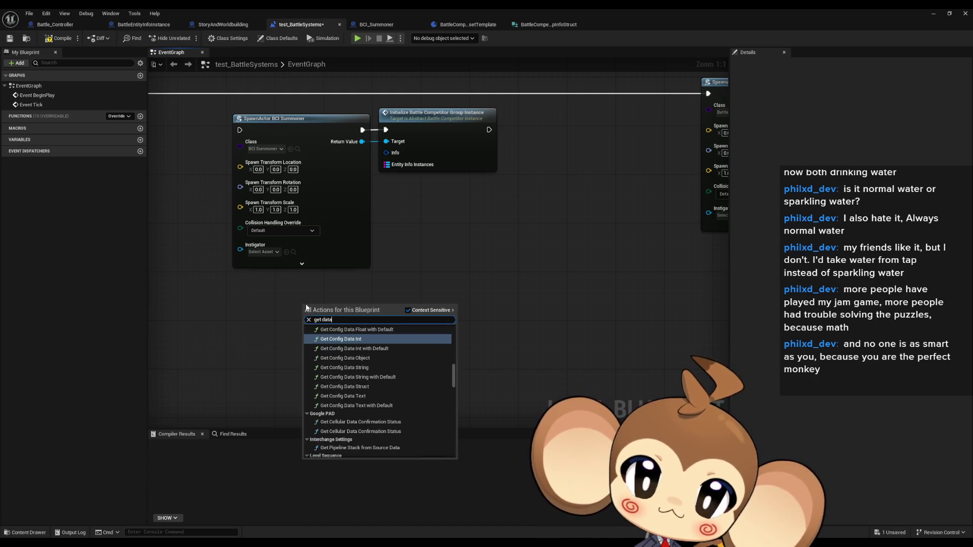
type(" asset")
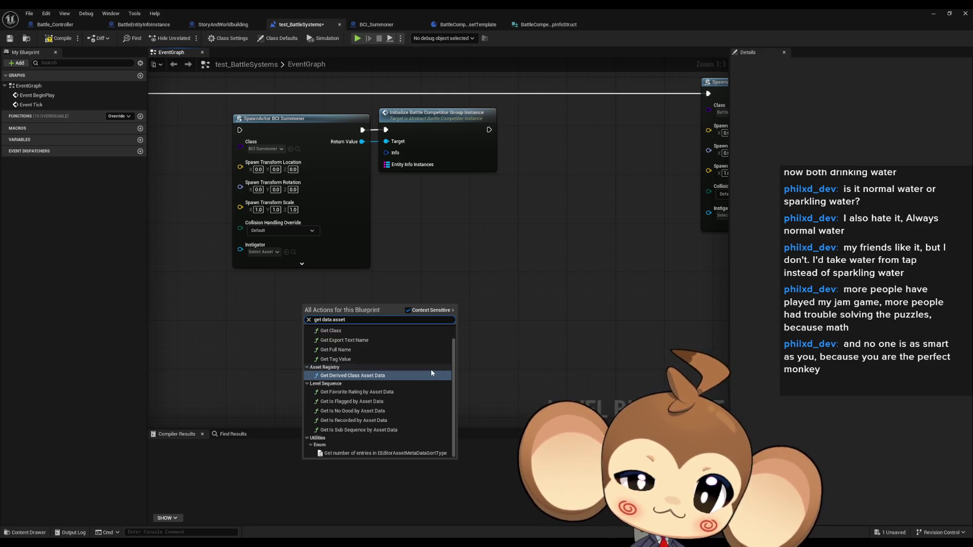
left_click(540, 329)
scroll(555, 301, "down", 3)
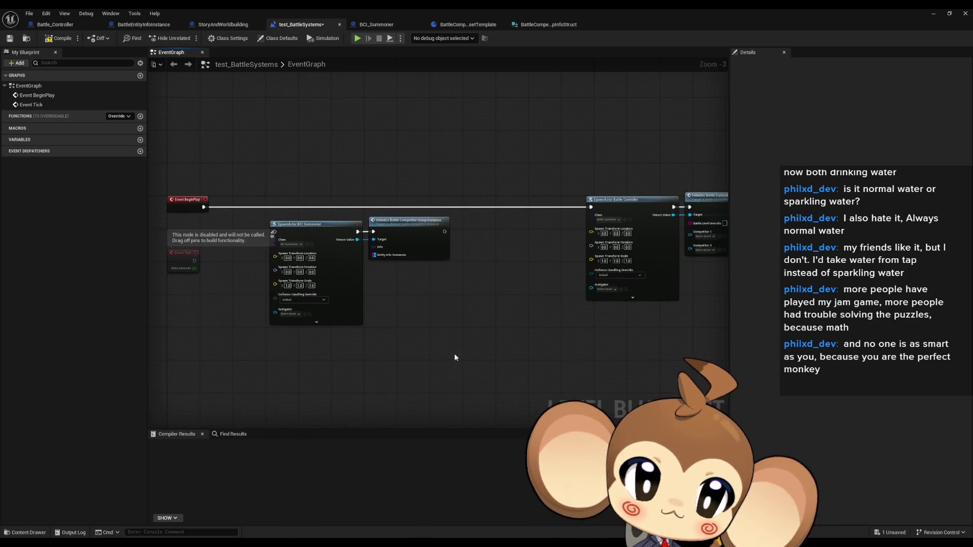
Center the battle start nodes, then restore the blueprint editor to a floating window moved aside.
scroll(588, 218, "up", 3)
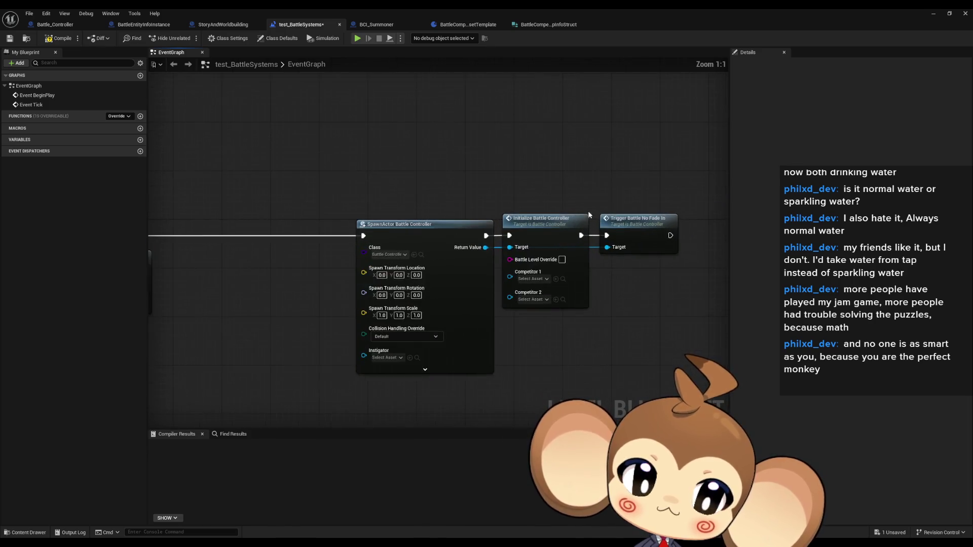
left_click_drag(611, 256, 523, 258)
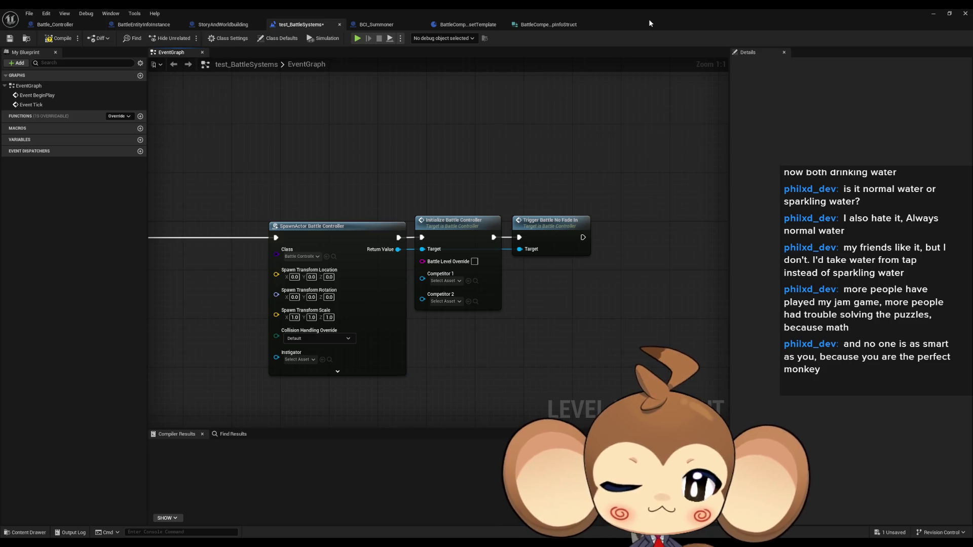
double_click(670, 12)
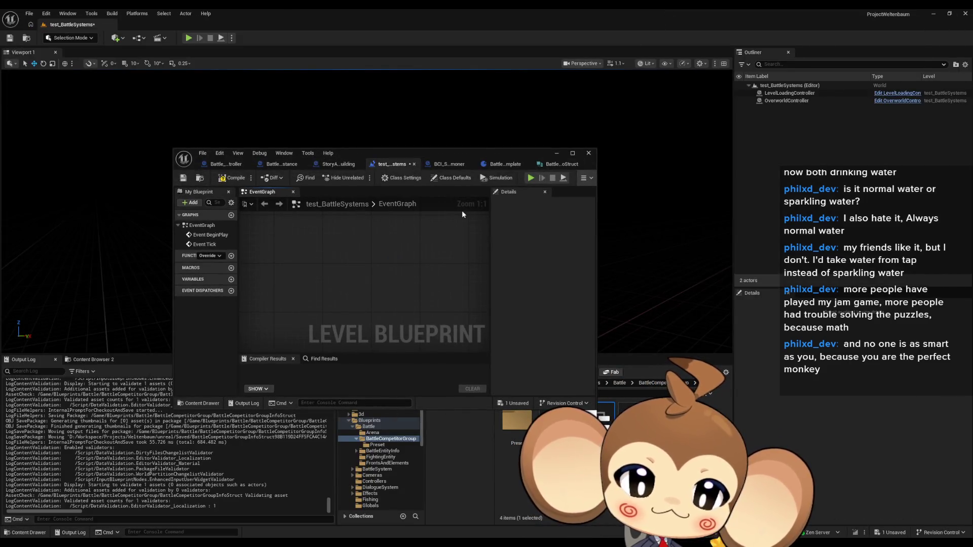
left_click_drag(482, 150, 411, 77)
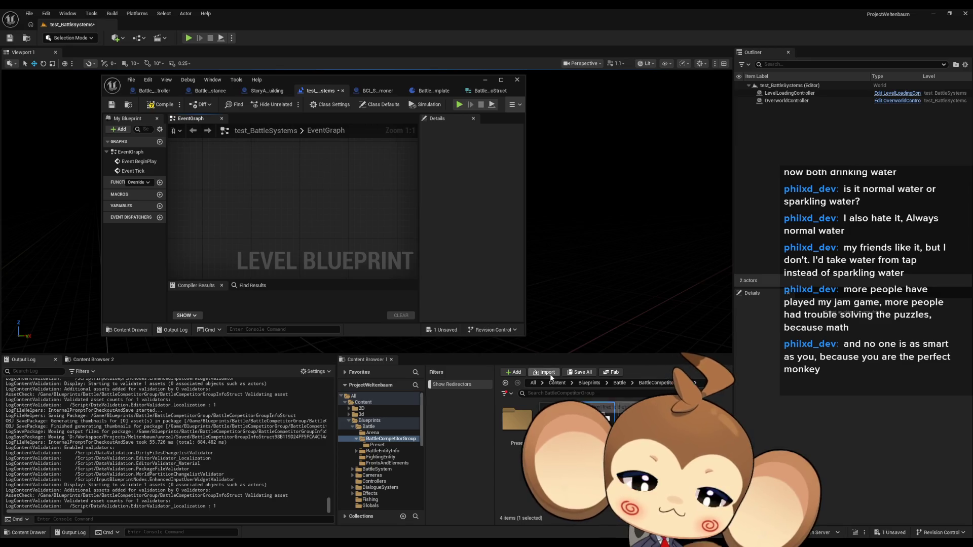
Search the Content folder for 'level load' and open the LevelLoadingController blueprint.
left_click(561, 393)
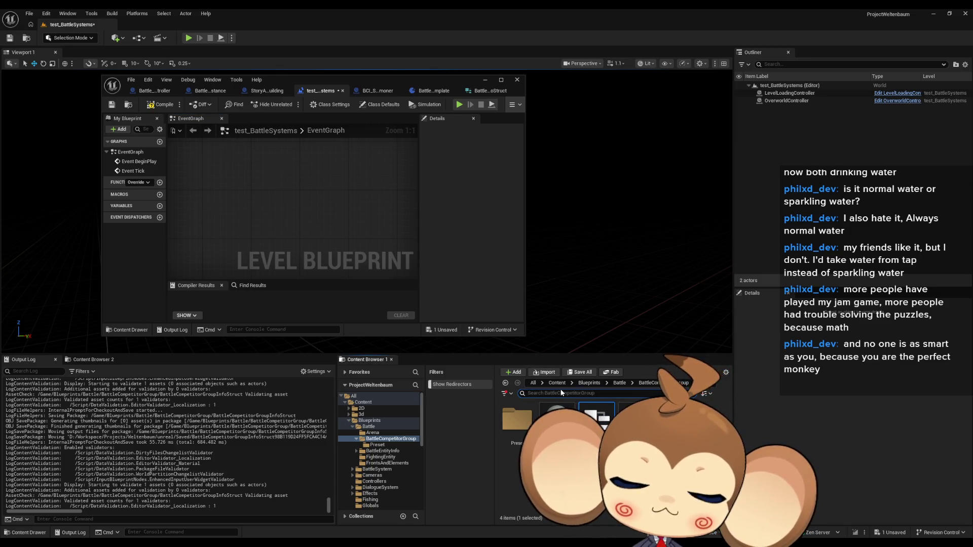
left_click(559, 383)
left_click(586, 392)
type("leve")
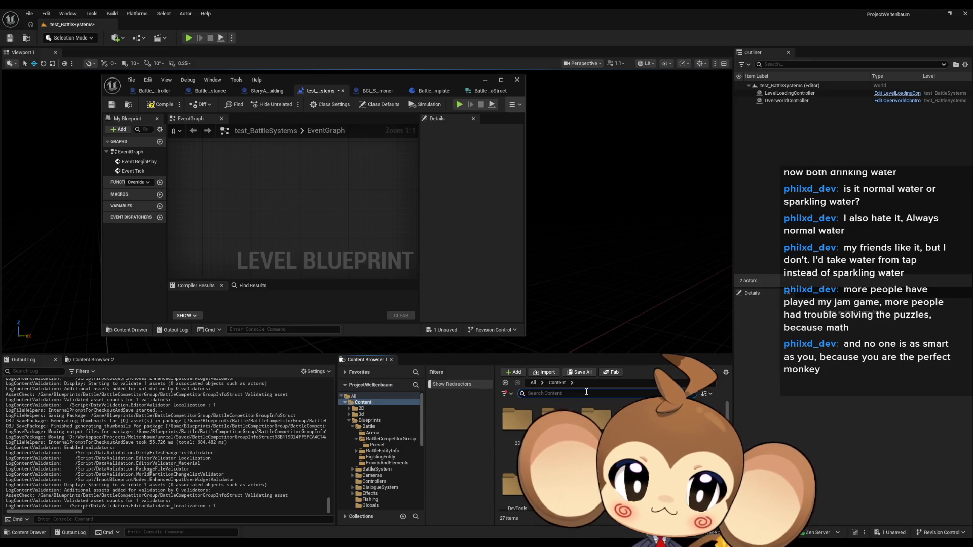
type(" load")
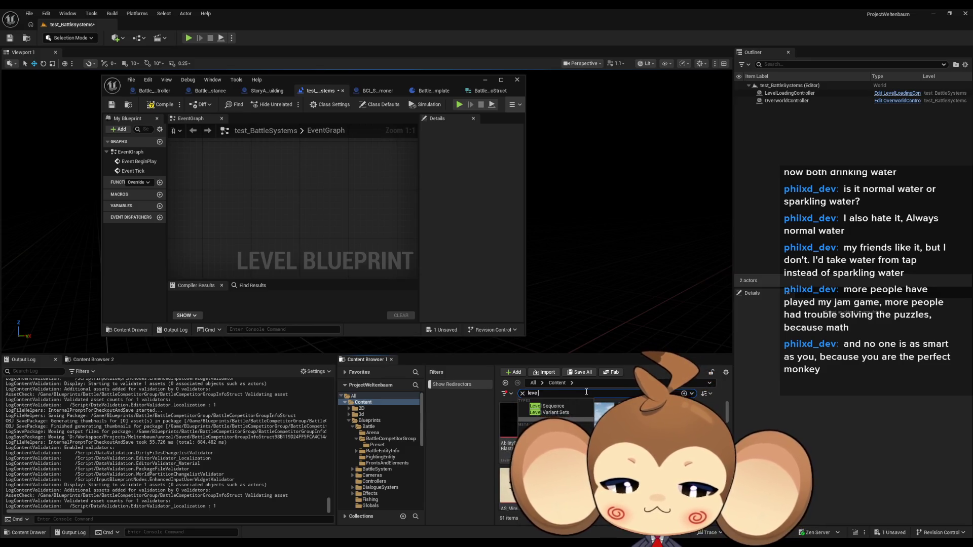
key("Return")
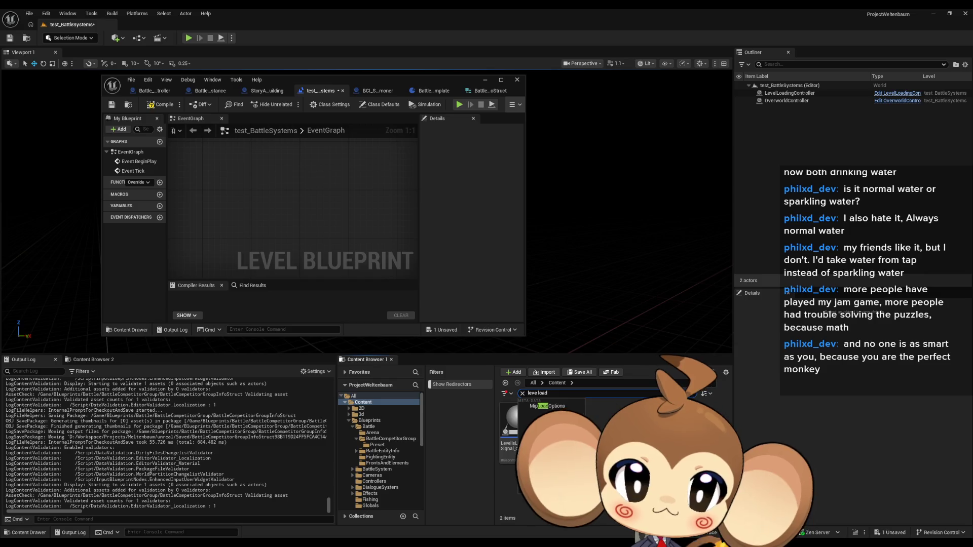
double_click(557, 421)
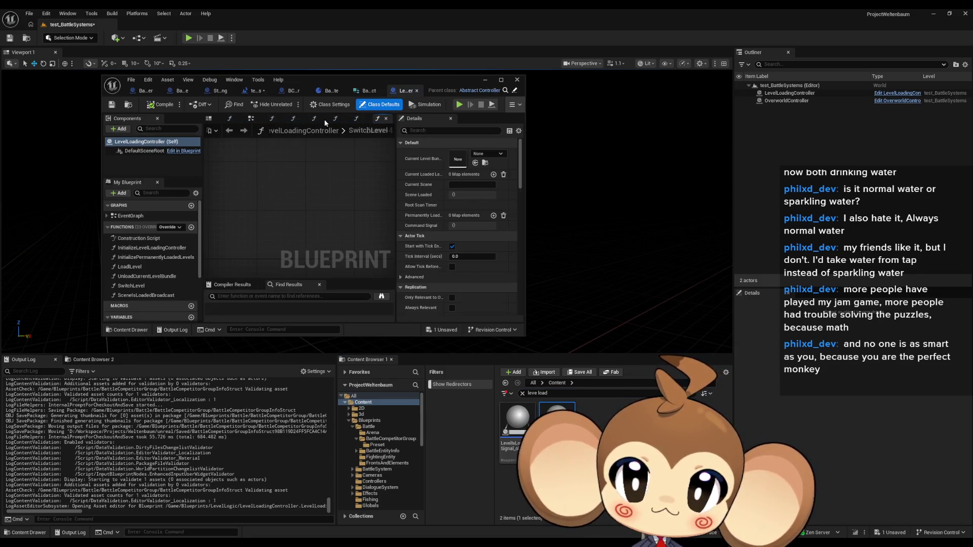
Maximize the editor and find all references to CurrentLoadedLevels, jumping to its use in LoadLevel.
double_click(311, 78)
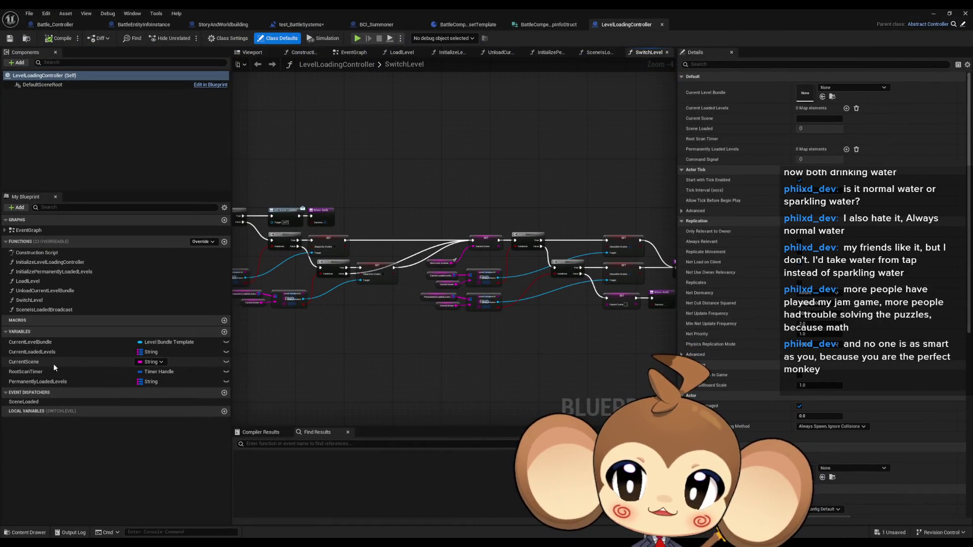
right_click(47, 352)
mouse_move(87, 381)
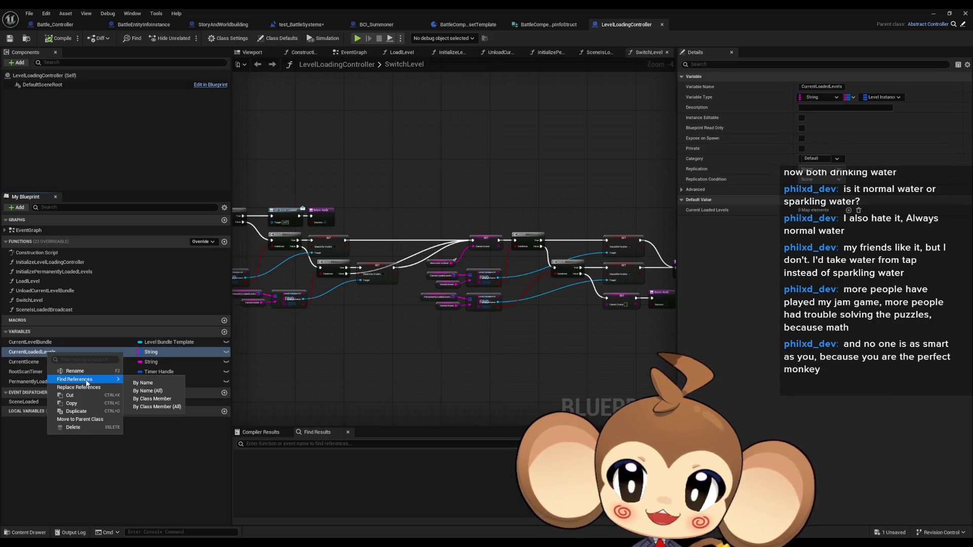
left_click(153, 398)
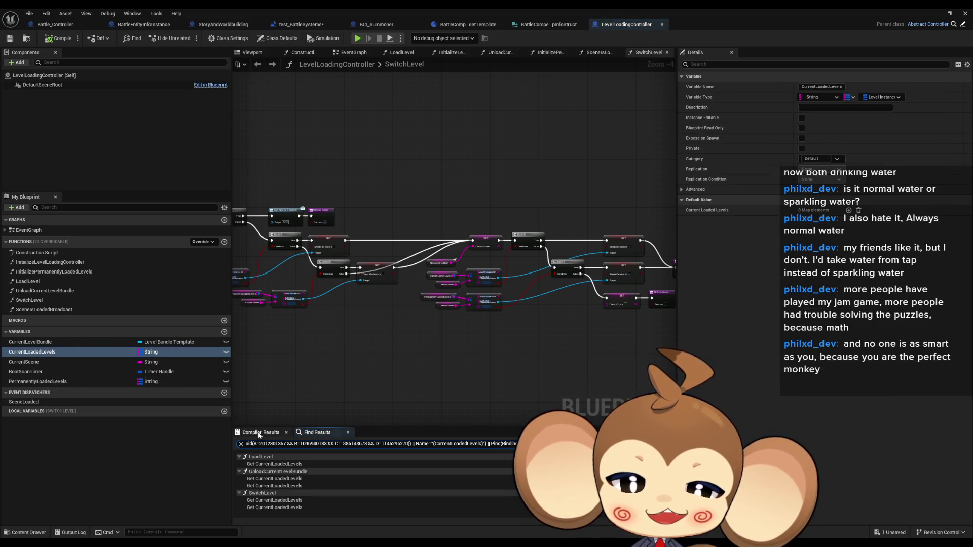
double_click(265, 465)
Inspect the UnloadCurrentLevelBundle graph's Current Loaded Levels use, then bring up BattleEntityInfoInstance.
left_click_drag(452, 266, 634, 287)
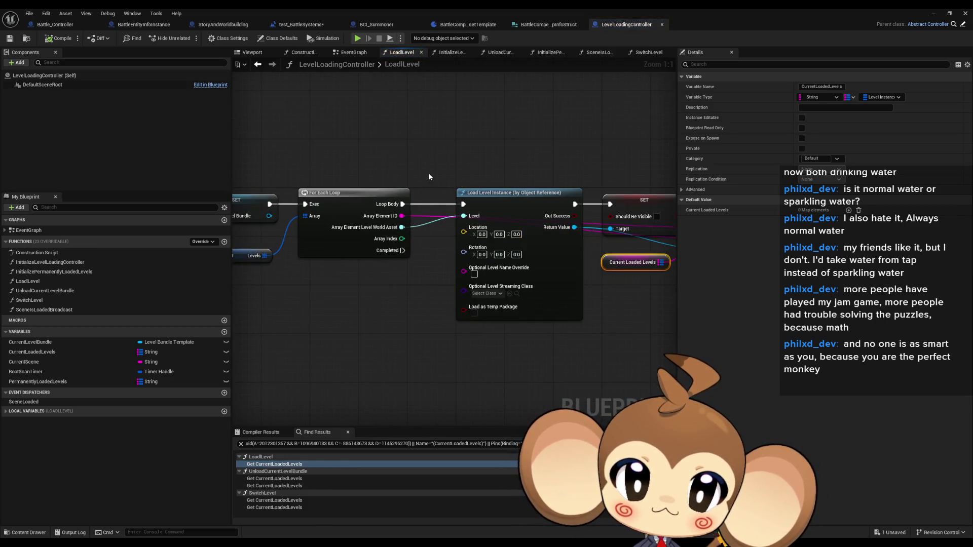
left_click_drag(395, 194, 640, 227)
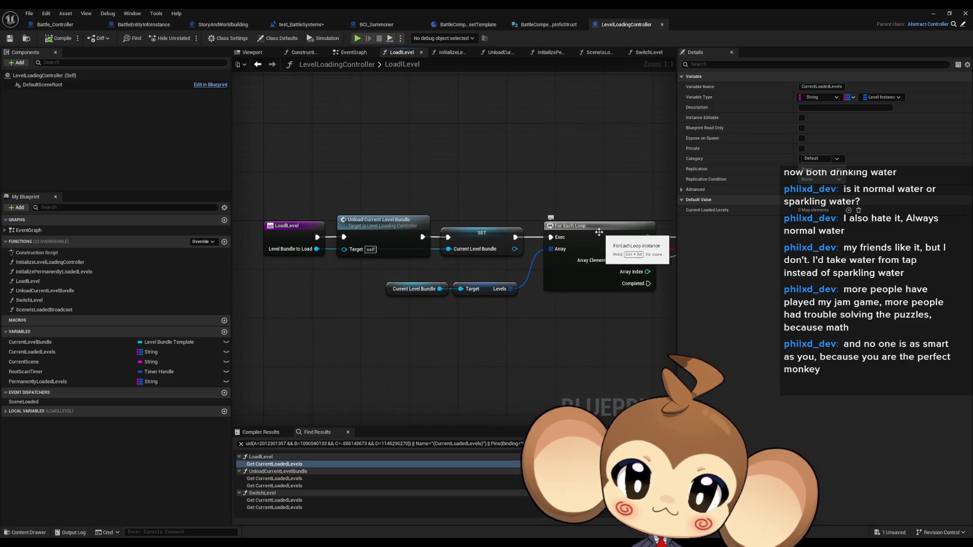
left_click(390, 228)
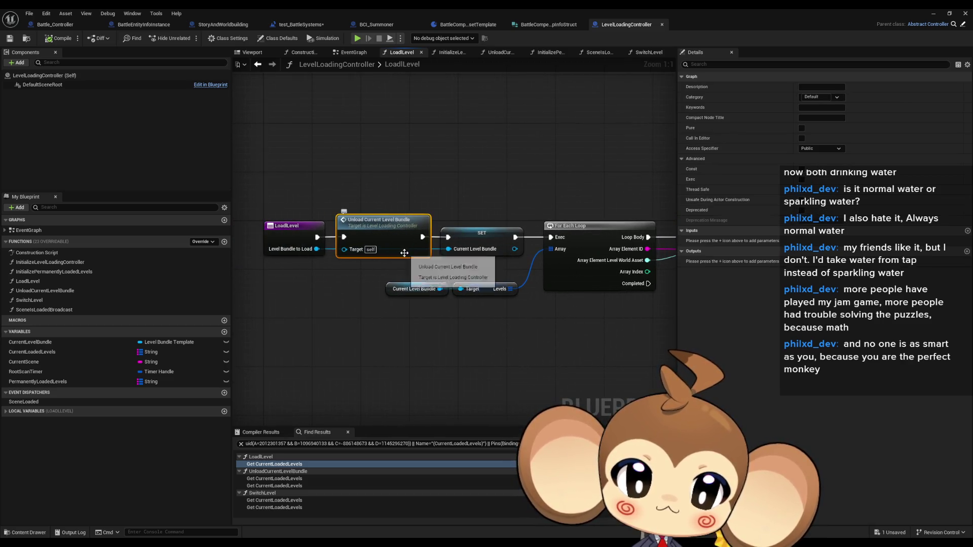
double_click(390, 233)
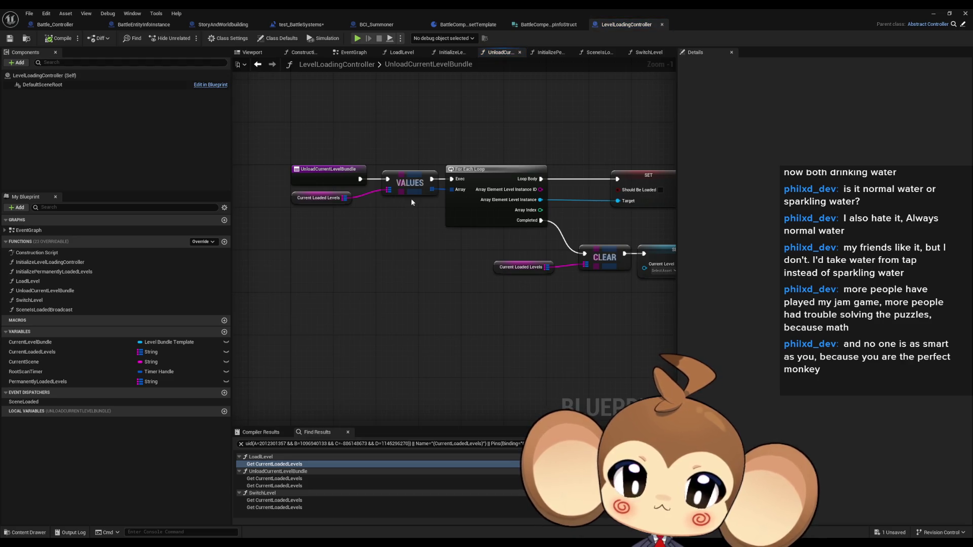
left_click_drag(414, 208, 411, 266)
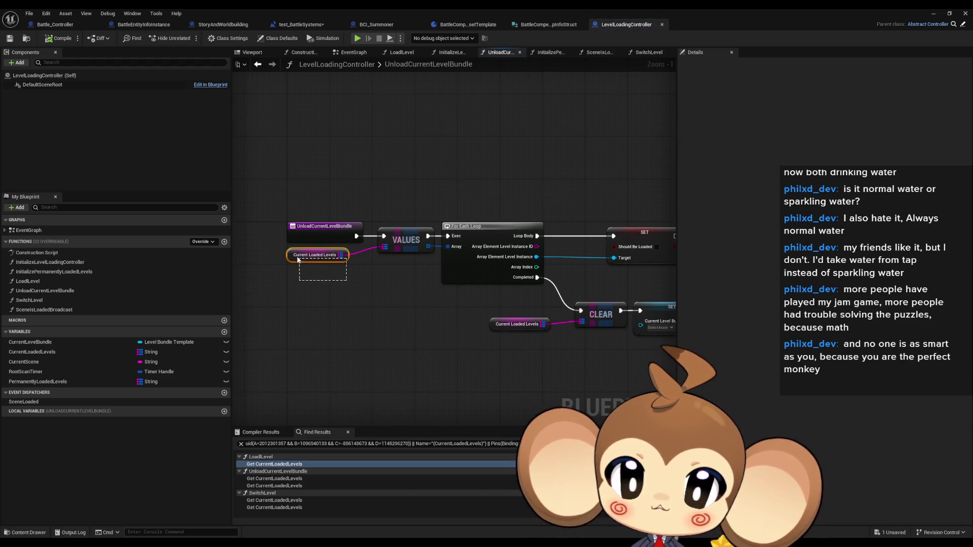
left_click_drag(298, 259, 298, 259)
mouse_move(665, 290)
left_mouse_down()
mouse_move(502, 269)
mouse_move(511, 269)
left_mouse_up()
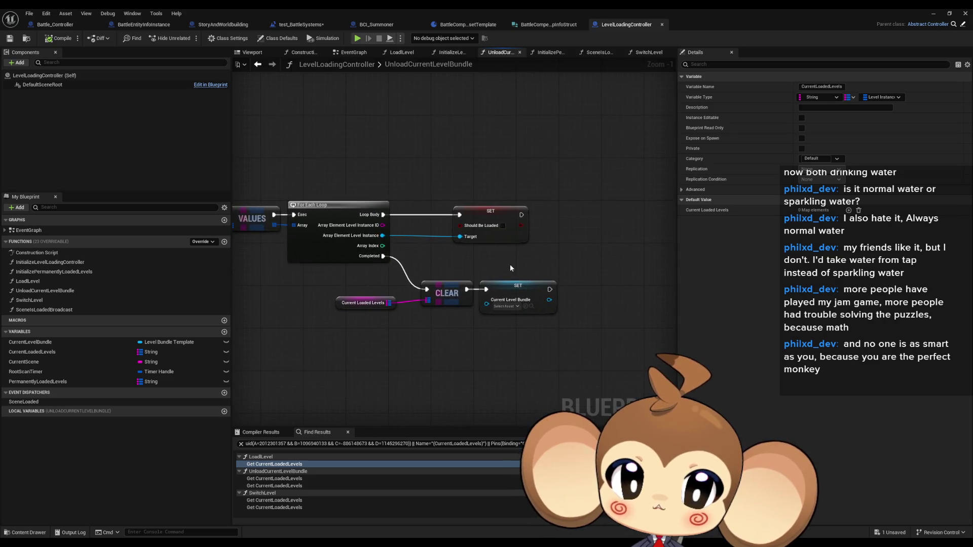
left_click(257, 65)
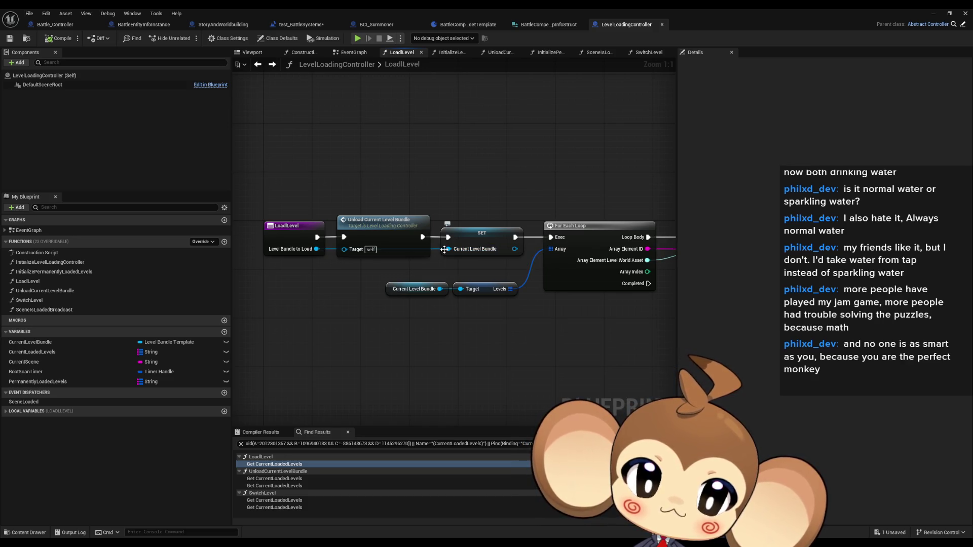
left_click(140, 25)
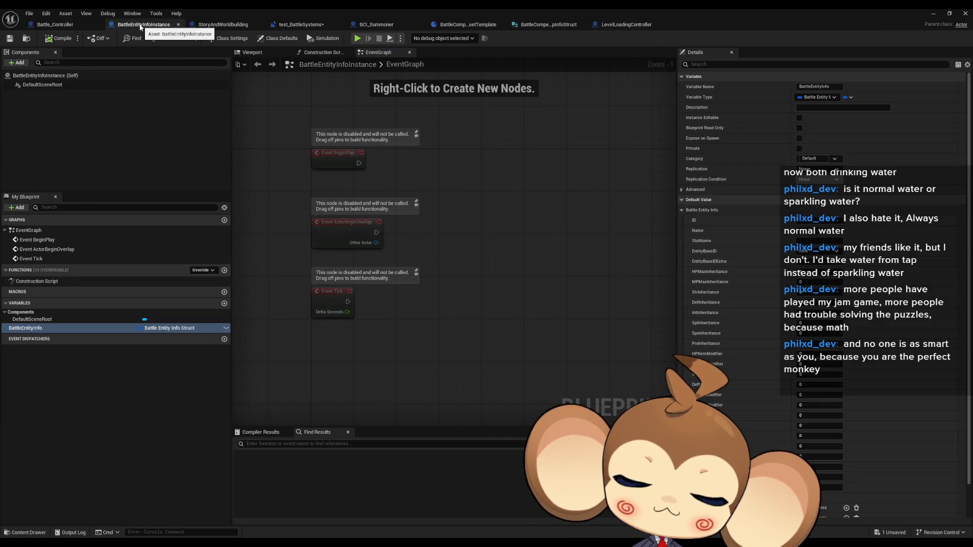
Add a CompetitorPreset1 variable of type Battle Competitor Group Preset Template to the level blueprint.
left_click(301, 25)
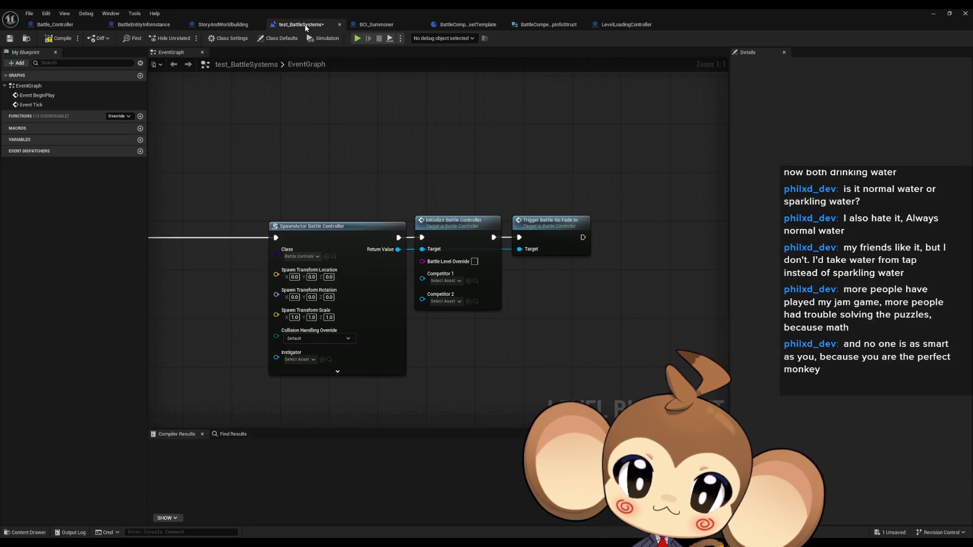
mouse_move(152, 355)
left_mouse_down()
mouse_move(226, 301)
mouse_move(312, 297)
mouse_move(436, 327)
left_mouse_up()
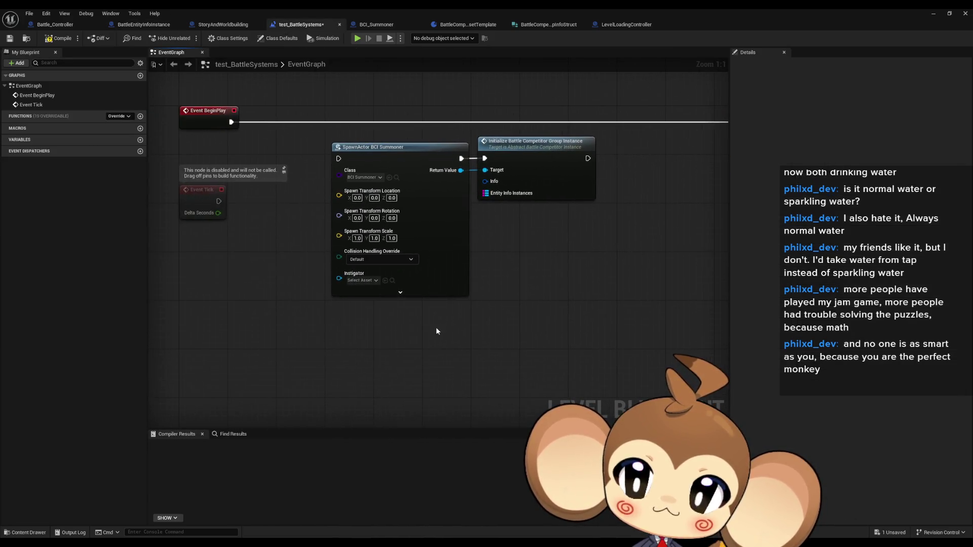
left_click(141, 141)
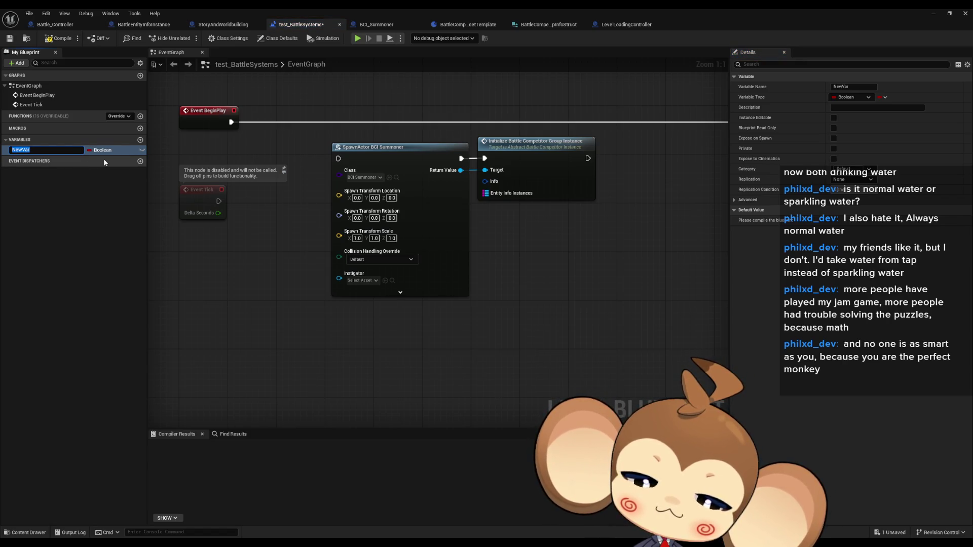
type("Competo")
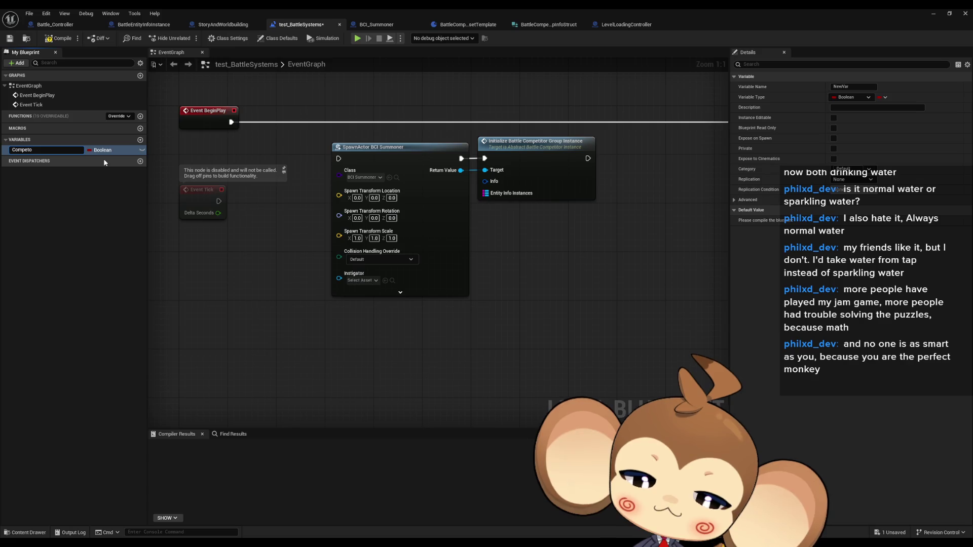
type("tr")
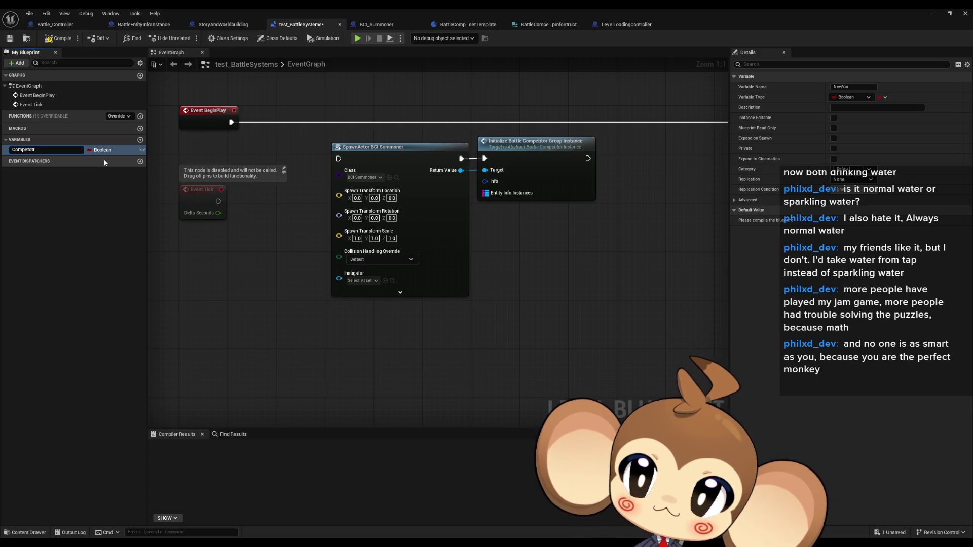
key("ctrl+a")
type("Comp")
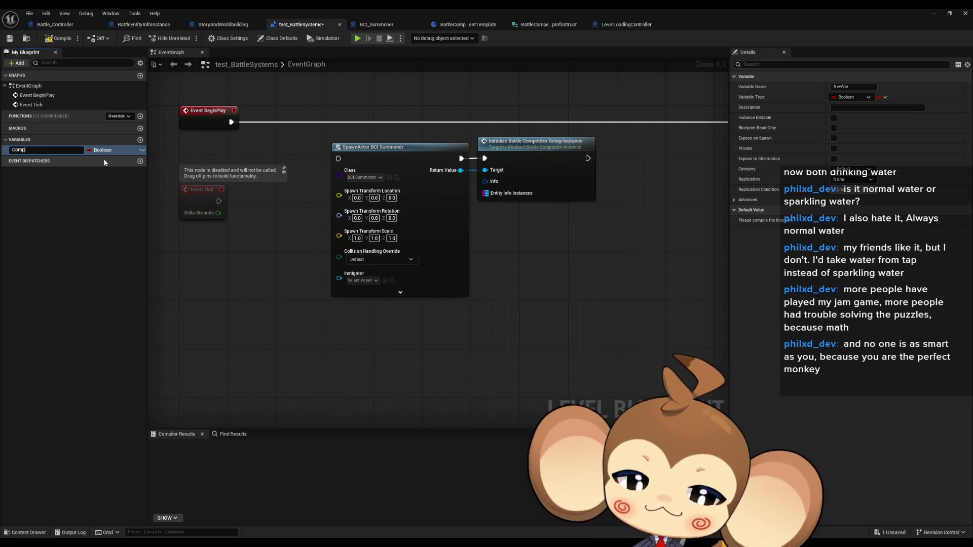
type("etiotor")
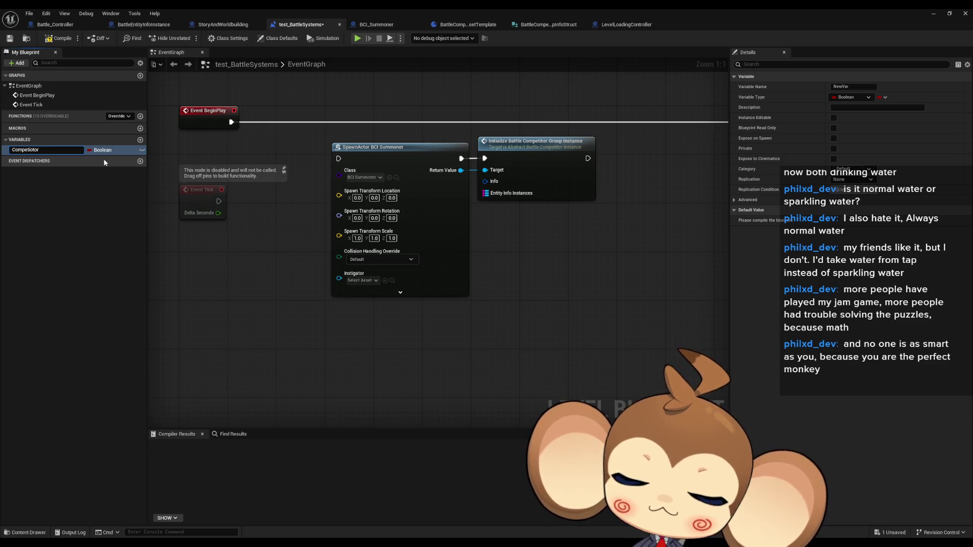
type("Preset1")
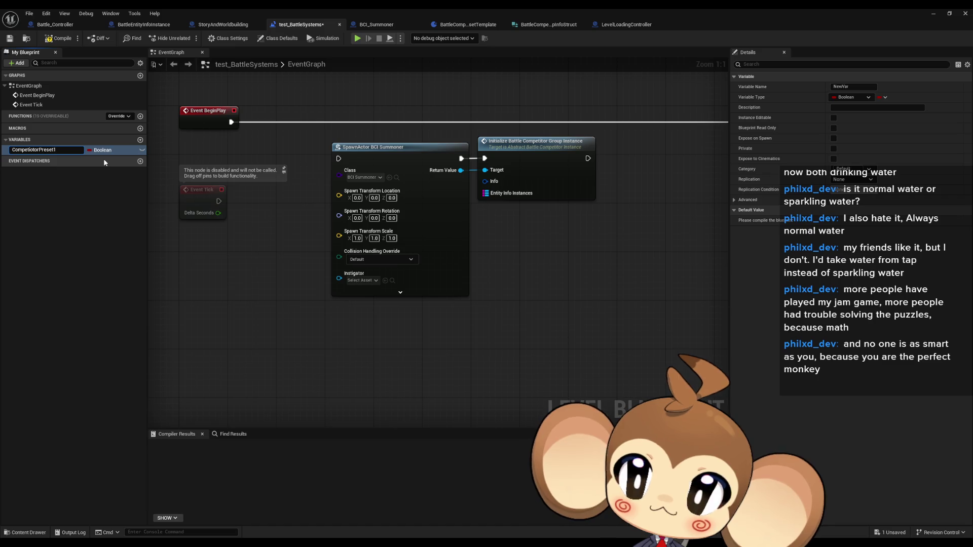
key("Return")
left_click(105, 153)
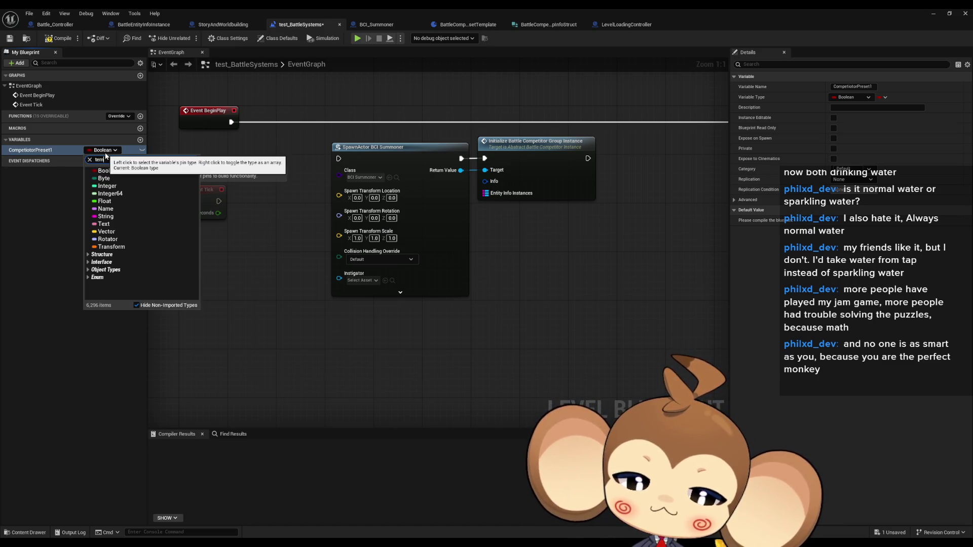
type("p pre")
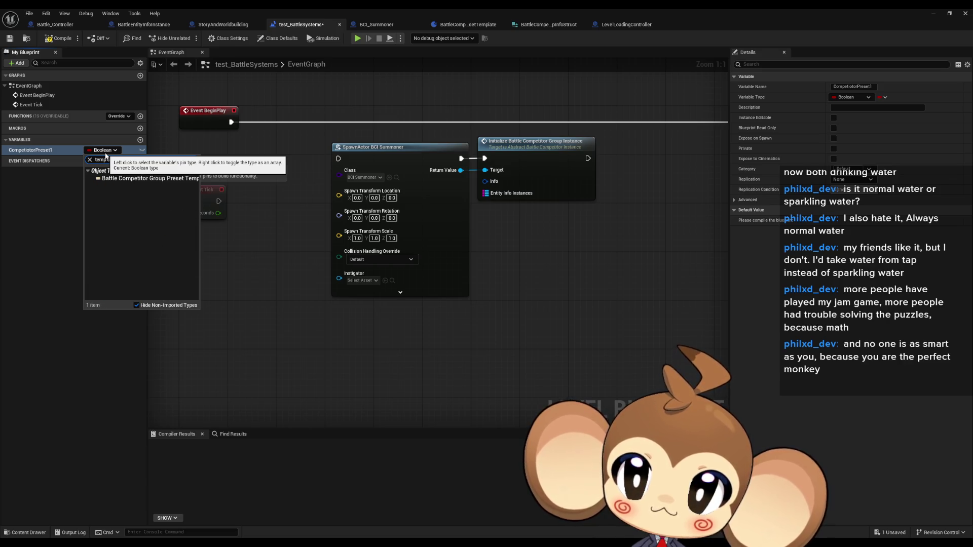
key("Return")
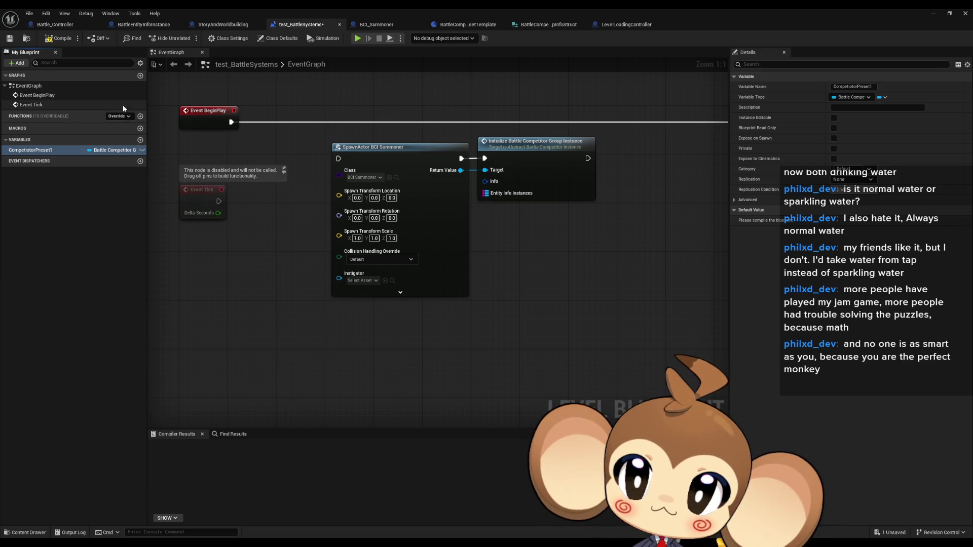
Add a matching CompetitorPreset2 variable and drop it into the event graph.
left_click(141, 140)
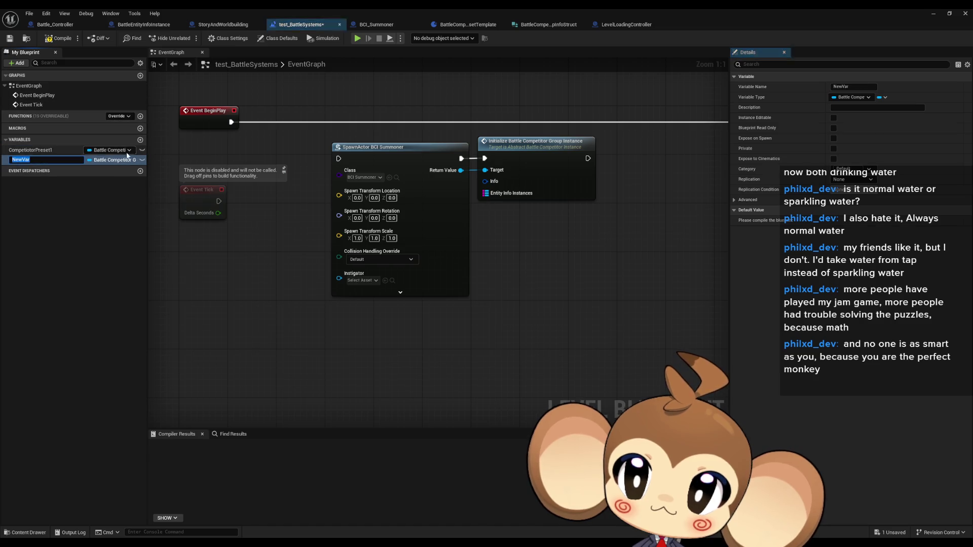
type("CompetitorPreset2")
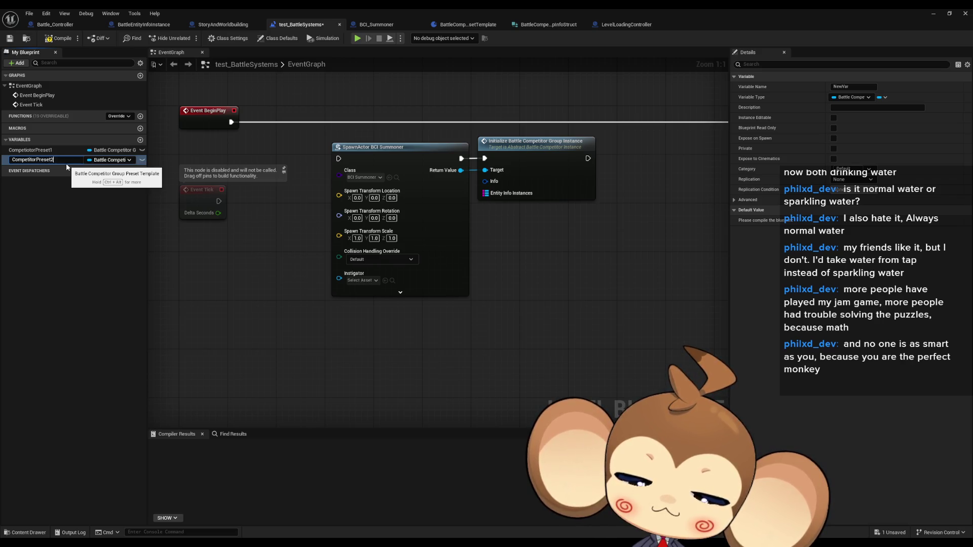
key("Return")
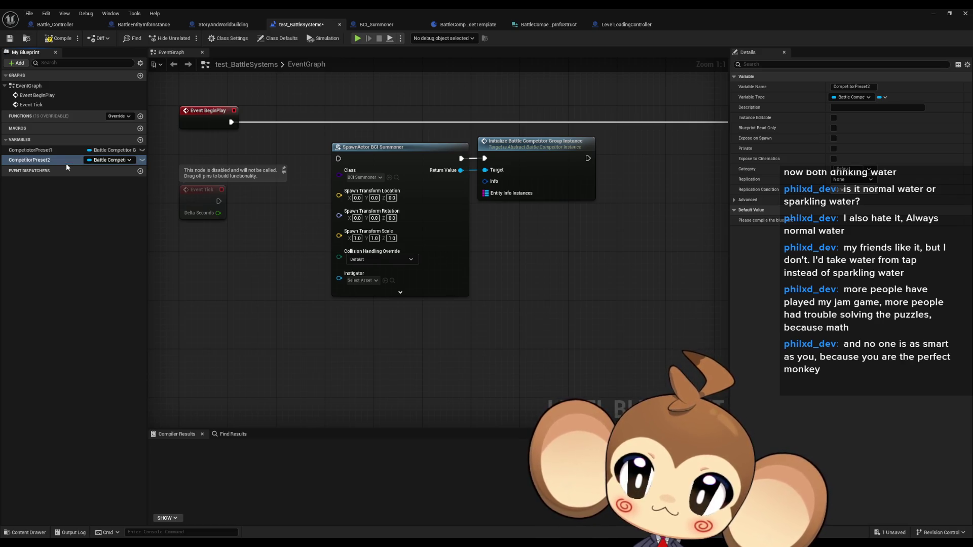
mouse_move(43, 163)
left_mouse_down()
mouse_move(394, 350)
mouse_move(388, 371)
mouse_move(496, 397)
mouse_move(563, 388)
left_mouse_up()
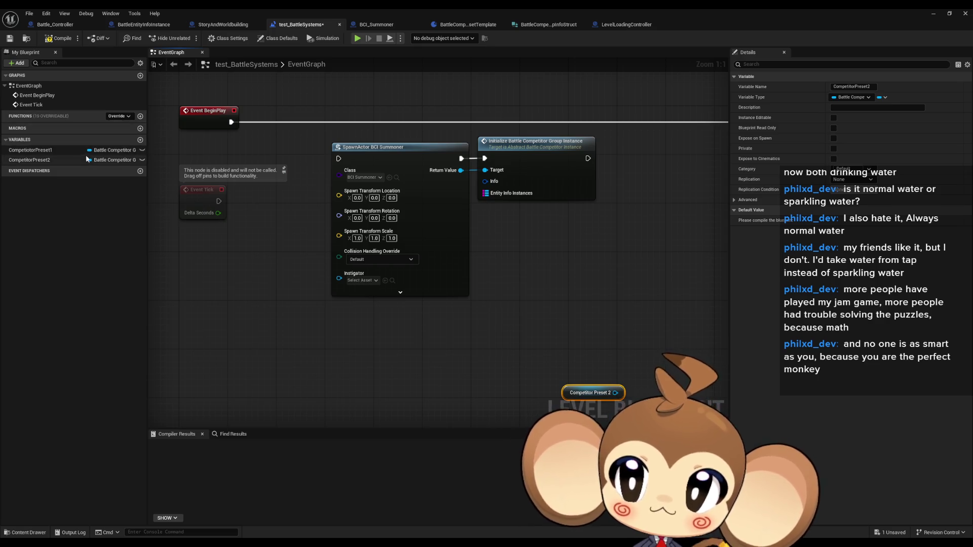
Place a Competitor Preset 1 getter, compile, and check its default asset.
mouse_move(59, 151)
left_mouse_down()
mouse_move(399, 316)
mouse_move(397, 338)
left_mouse_up()
left_click(421, 351)
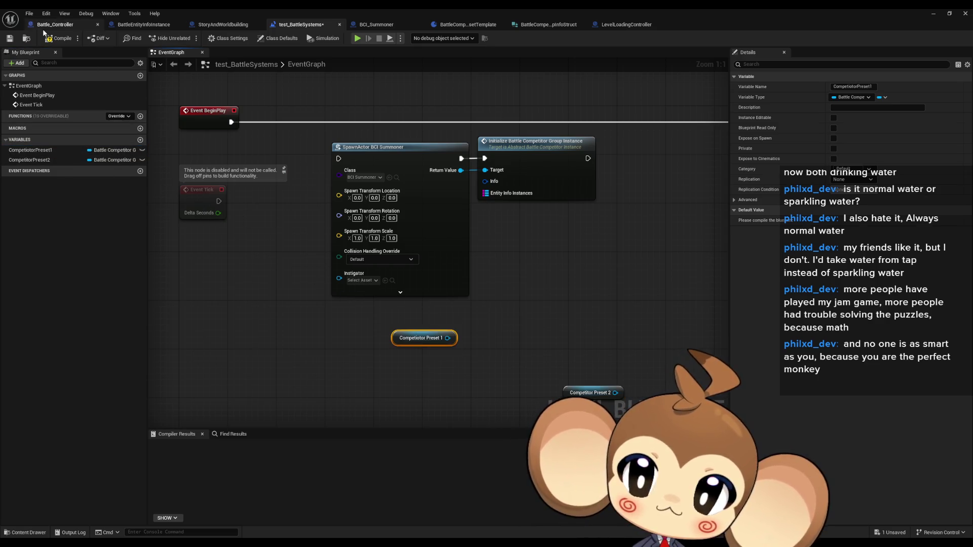
left_click(54, 40)
left_click(868, 222)
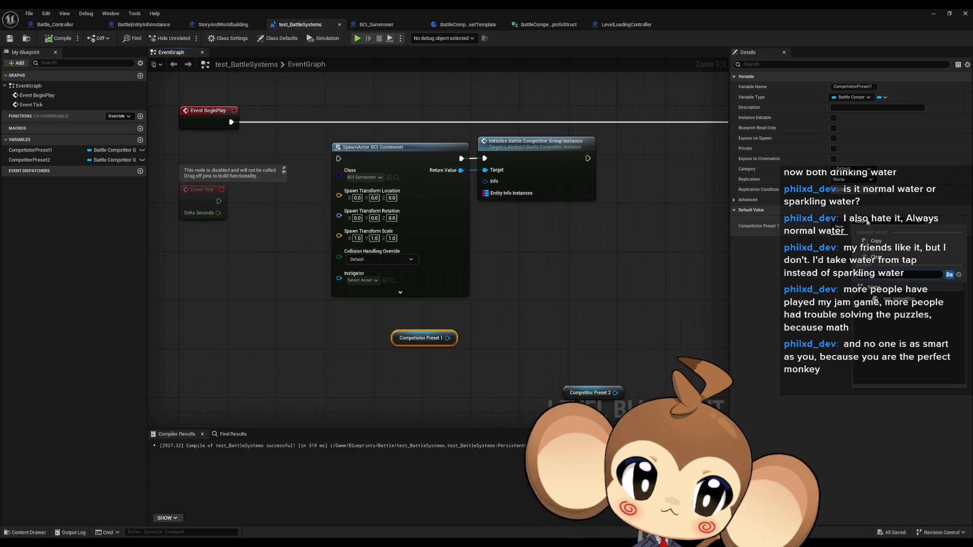
left_click_drag(499, 322, 412, 269)
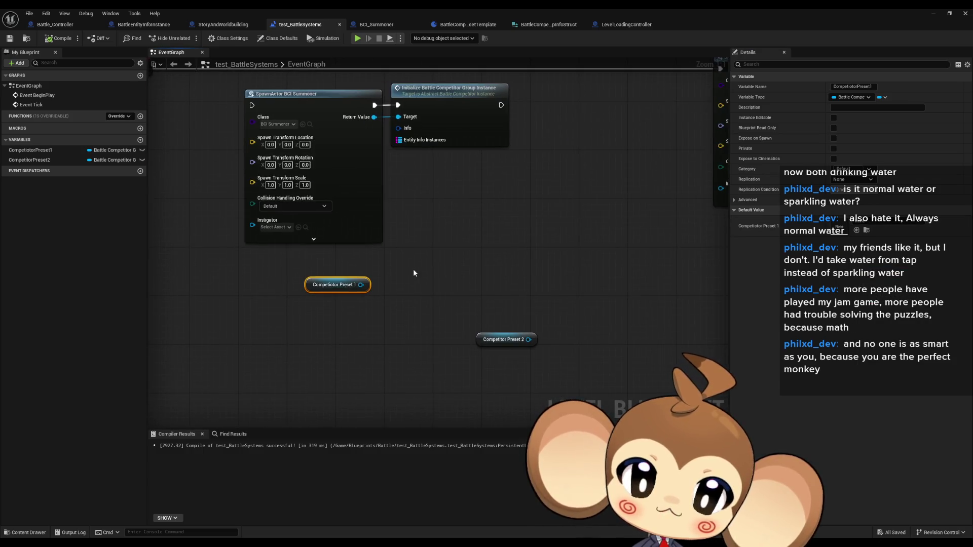
Add Get Battle Competitor Info off Preset 1 and wire it into Initialize's Info pin.
left_click_drag(361, 285, 415, 279)
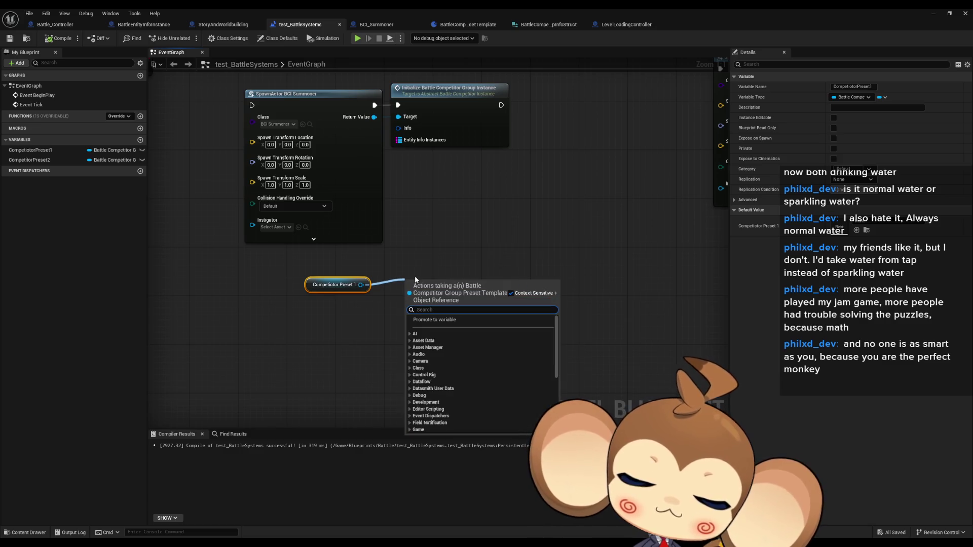
type("info get")
key("Return")
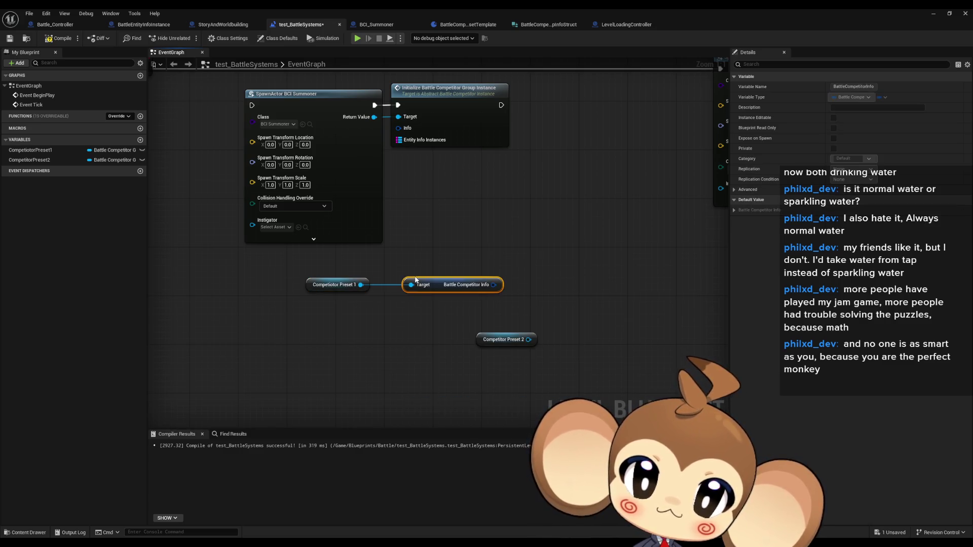
mouse_move(499, 284)
left_mouse_down()
mouse_move(454, 239)
mouse_move(398, 128)
left_mouse_up()
Add a Battle Competitor Info getter for Preset 2, then copy the spawn and Initialize nodes.
left_click_drag(534, 339, 576, 337)
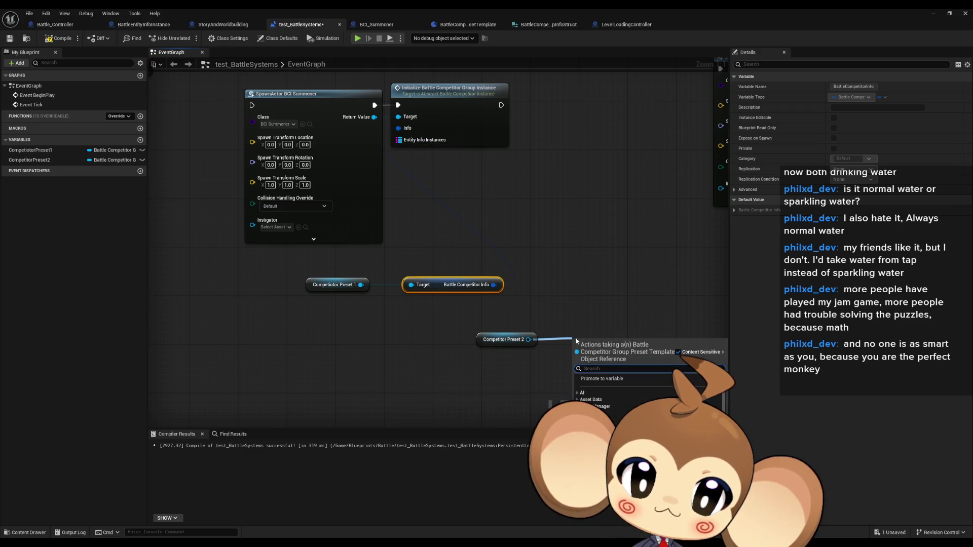
type("int")
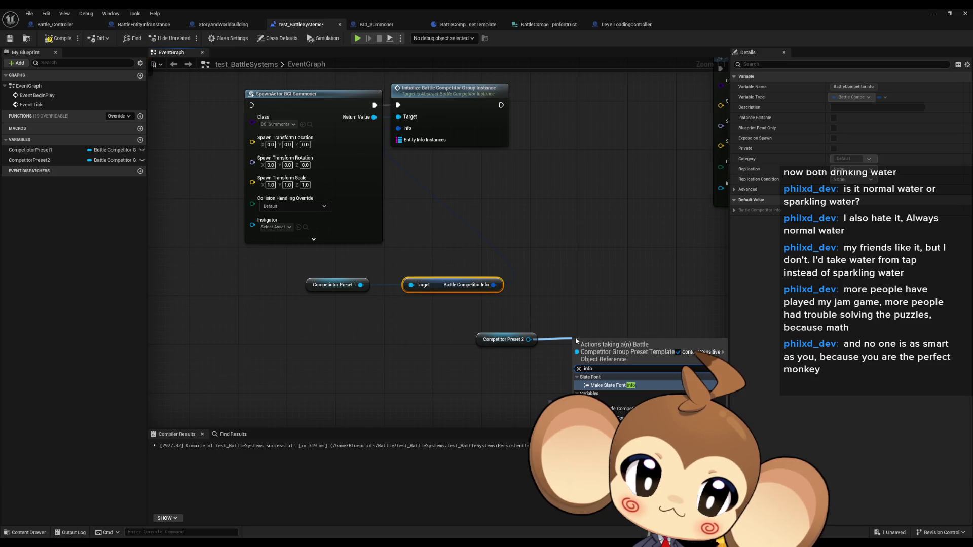
key("Escape")
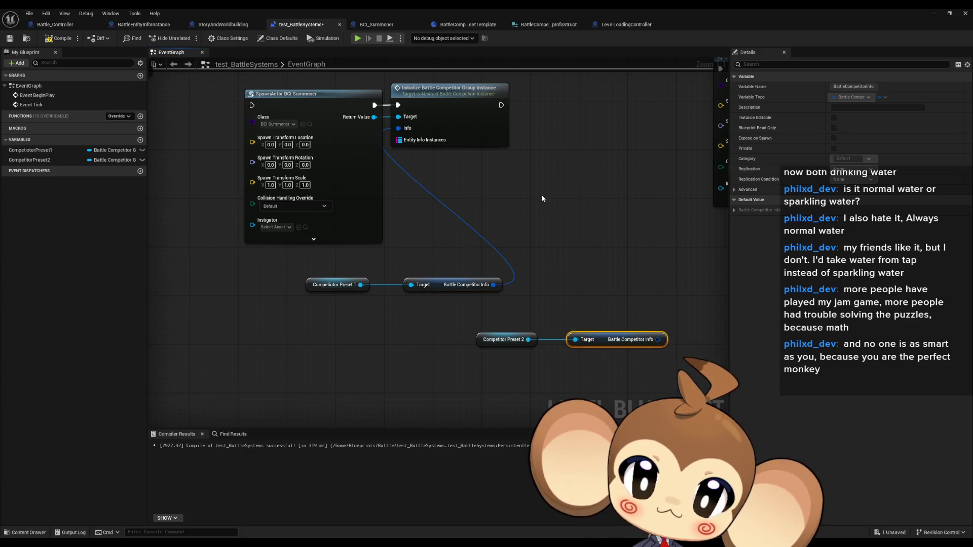
mouse_move(250, 116)
left_mouse_down()
mouse_move(373, 168)
mouse_move(409, 279)
mouse_move(496, 343)
left_mouse_up()
key("ctrl+c")
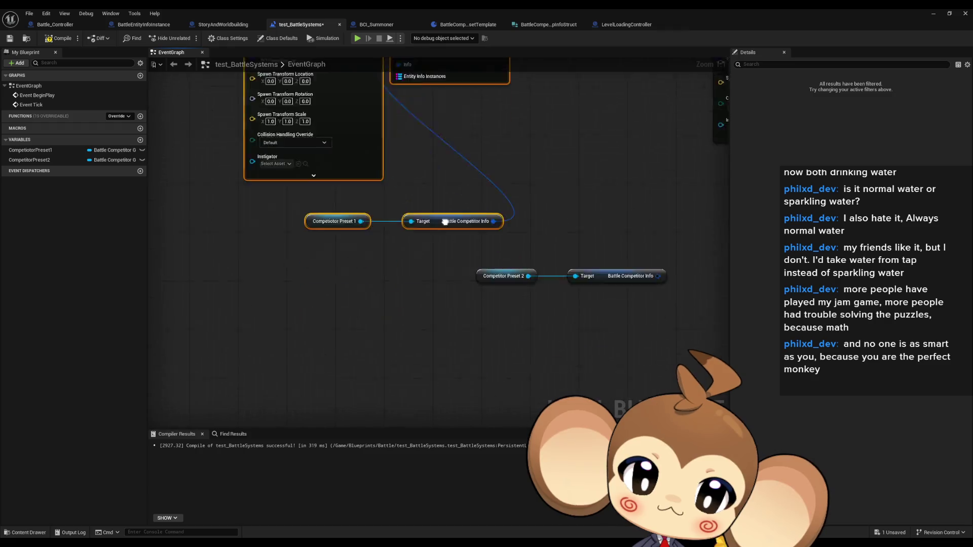
Paste a second BCI_Summoner spawn-and-Initialize pair and feed it Competitor Preset 2's info.
key("ctrl+v")
mouse_move(518, 151)
left_mouse_down()
mouse_move(624, 175)
mouse_move(558, 325)
mouse_move(489, 368)
mouse_move(464, 359)
left_mouse_up()
mouse_move(542, 298)
left_mouse_down()
mouse_move(506, 299)
mouse_move(505, 359)
left_mouse_up()
left_click_drag(375, 266, 462, 305)
key("Delete")
mouse_move(382, 325)
left_mouse_down()
mouse_move(476, 376)
mouse_move(433, 331)
mouse_move(432, 284)
left_mouse_up()
mouse_move(508, 220)
left_mouse_down()
mouse_move(539, 286)
mouse_move(549, 342)
left_mouse_up()
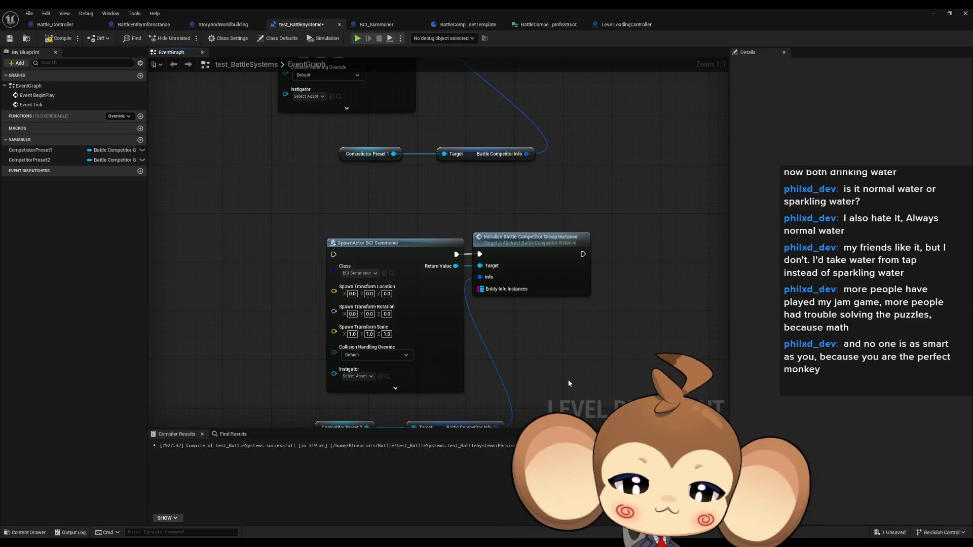
scroll(558, 319, "down", 2)
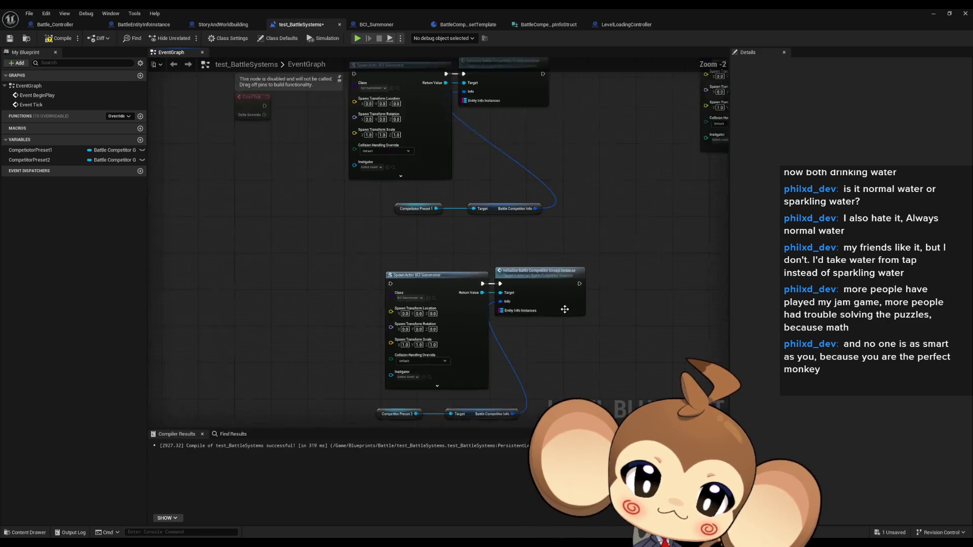
scroll(515, 332, "up", 1)
left_click_drag(491, 200, 516, 233)
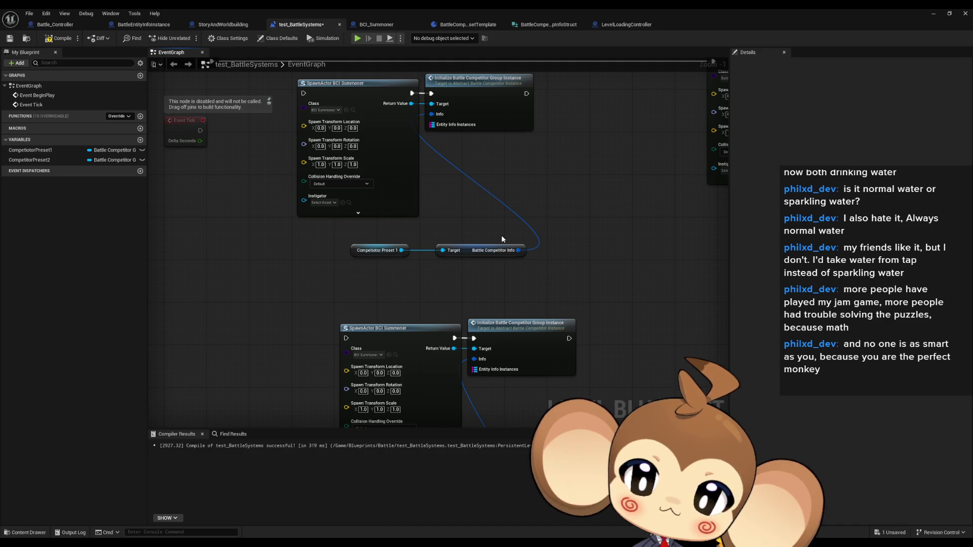
Restore the editor window, clear the content search, and browse into Blueprints > Battle.
double_click(541, 8)
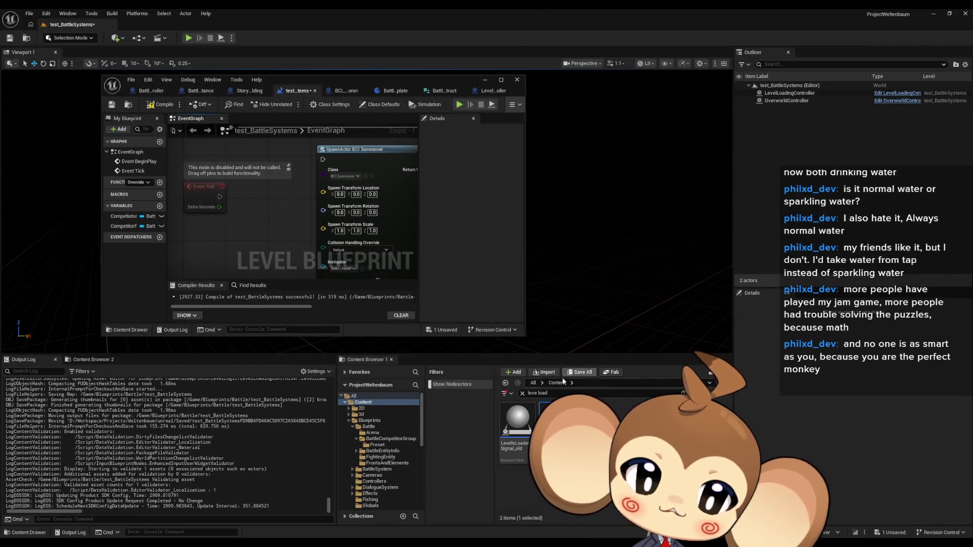
left_click(522, 393)
double_click(601, 418)
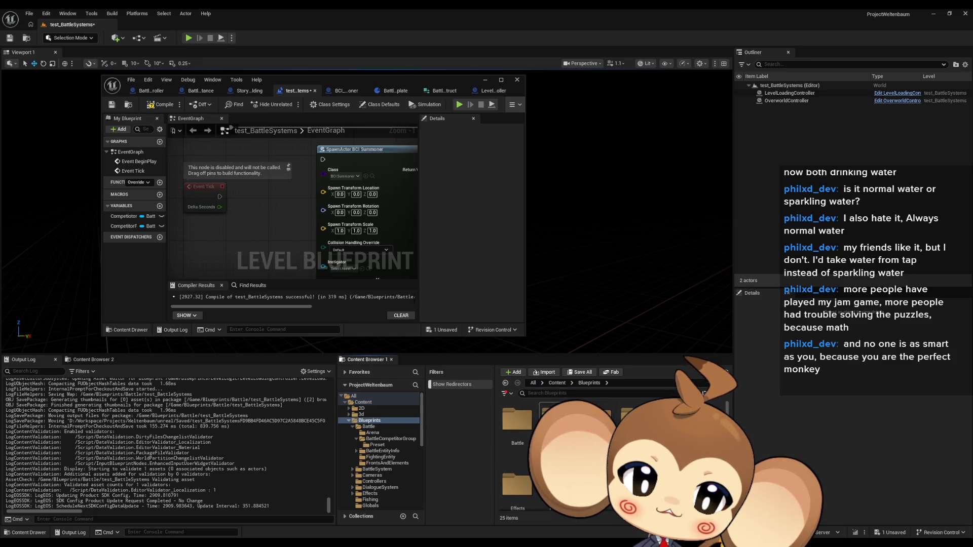
double_click(517, 420)
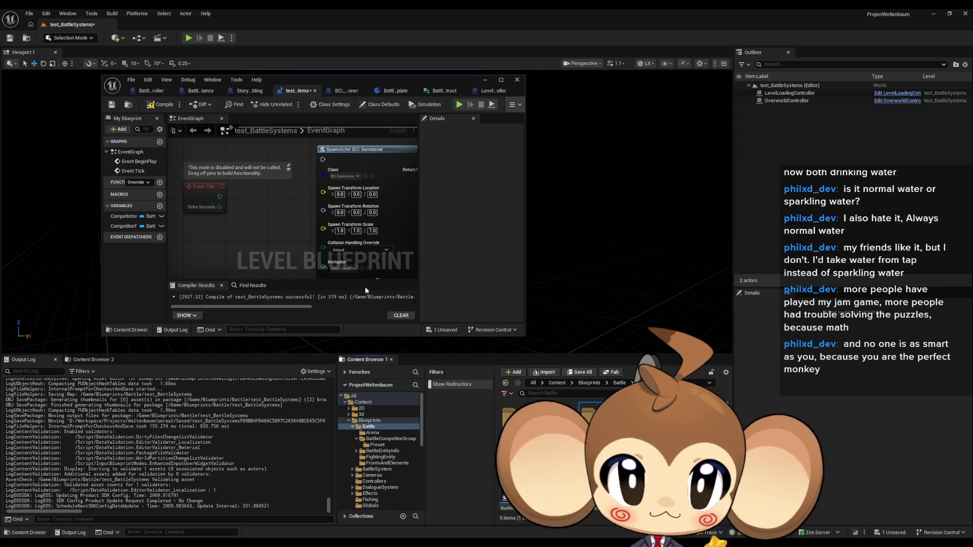
left_click_drag(306, 245, 224, 232)
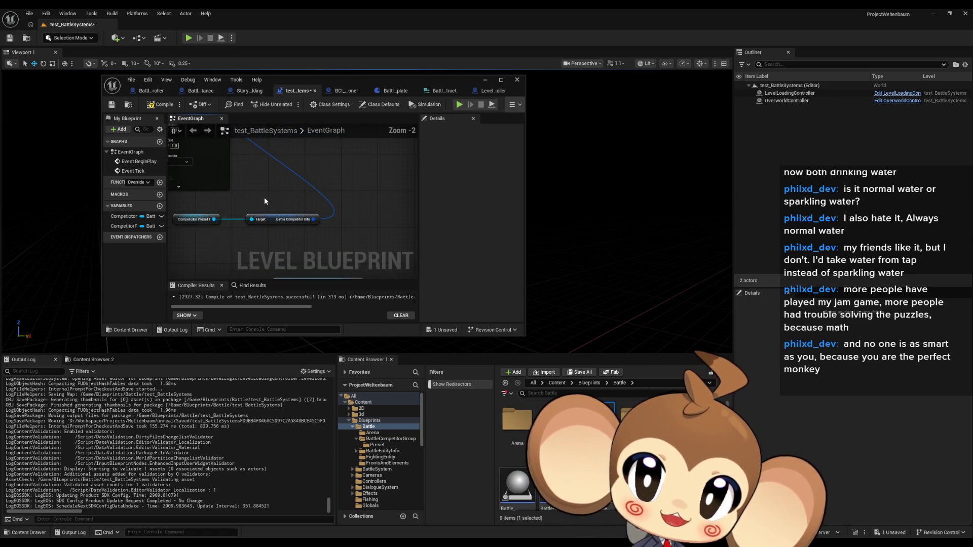
scroll(263, 197, "down", 1)
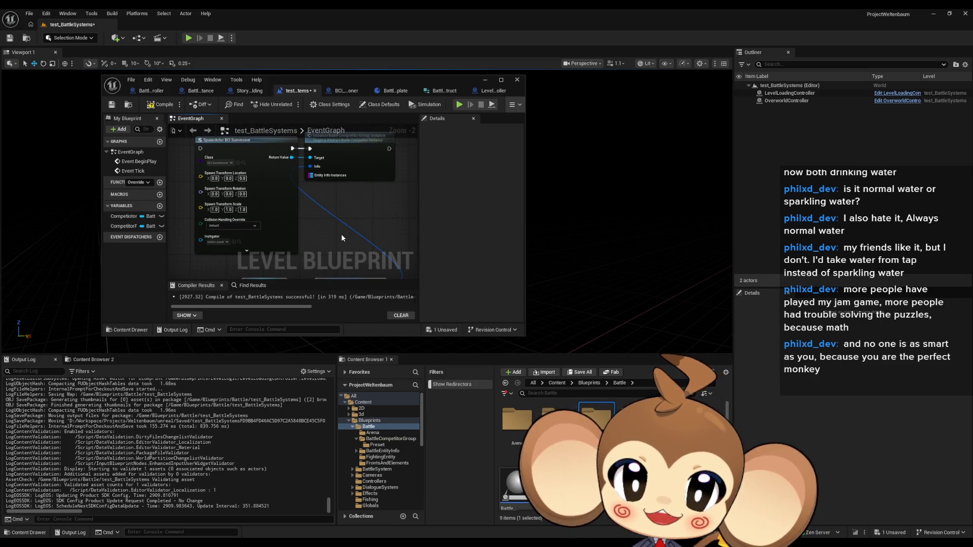
scroll(340, 193, "down", 1)
scroll(275, 173, "up", 2)
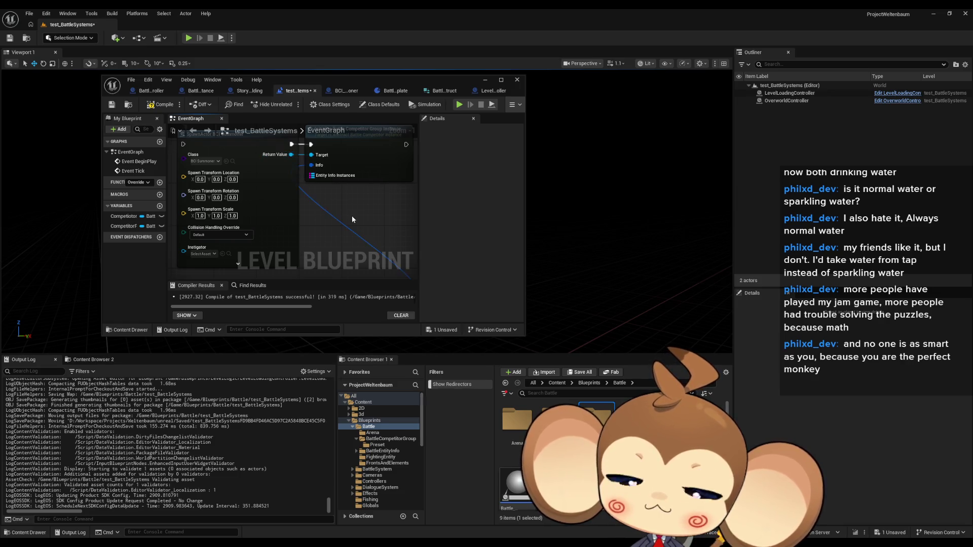
scroll(351, 215, "down", 3)
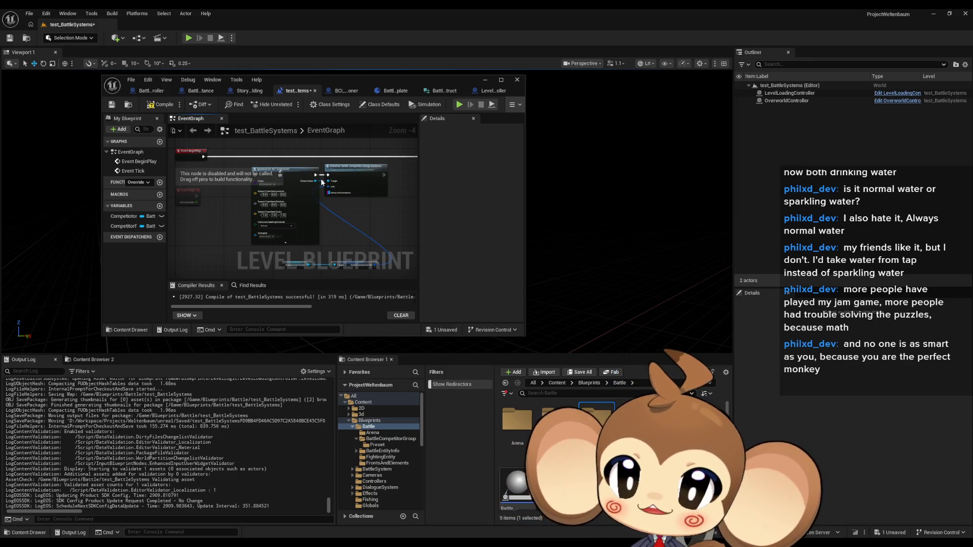
scroll(321, 178, "up", 1)
scroll(288, 171, "up", 3)
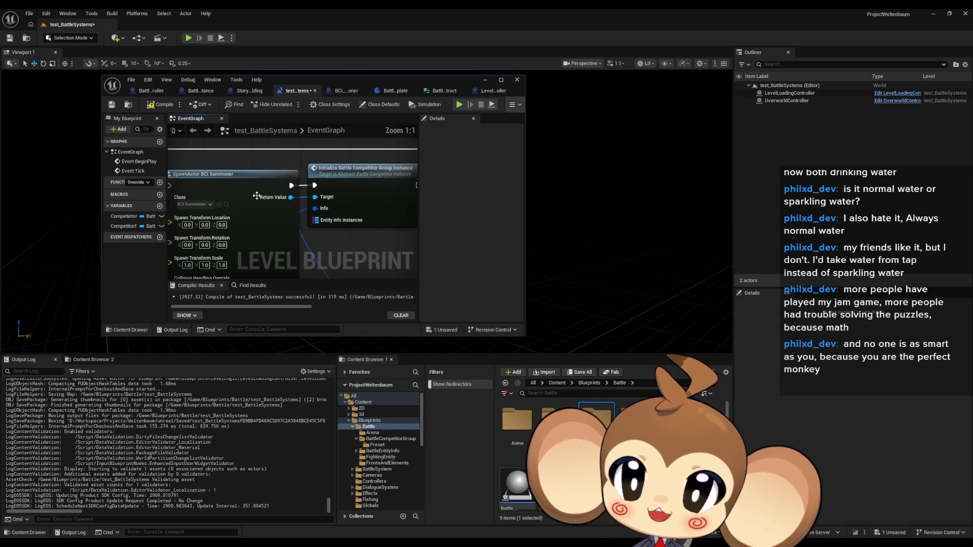
Open Abstract_BattleCompetitorInstance from the BattleCompetitorGroup folder in the Blueprint editor.
double_click(557, 423)
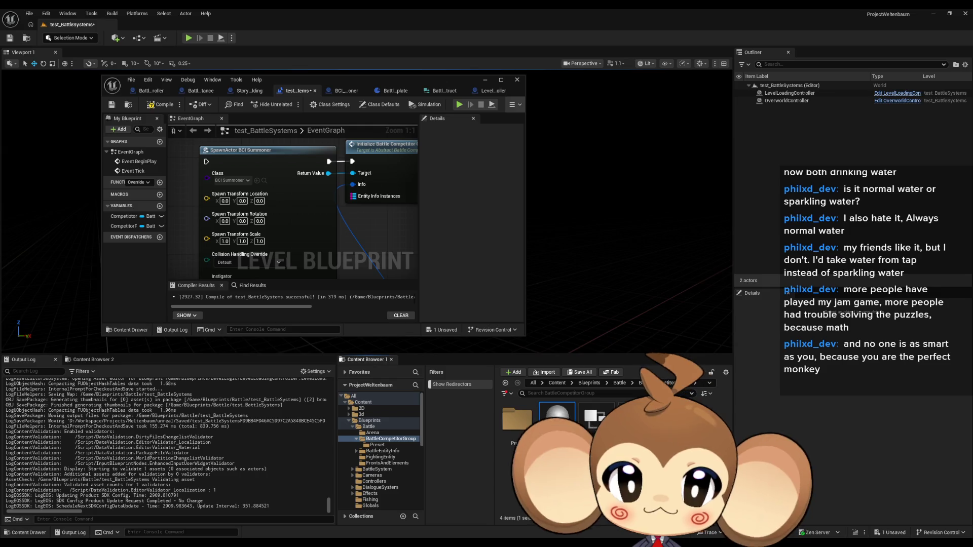
left_click(557, 423)
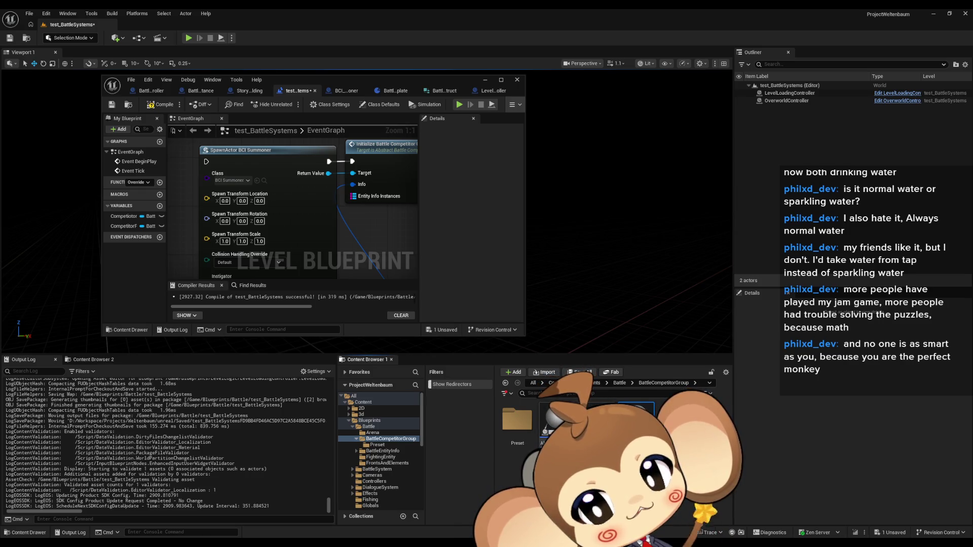
double_click(557, 421)
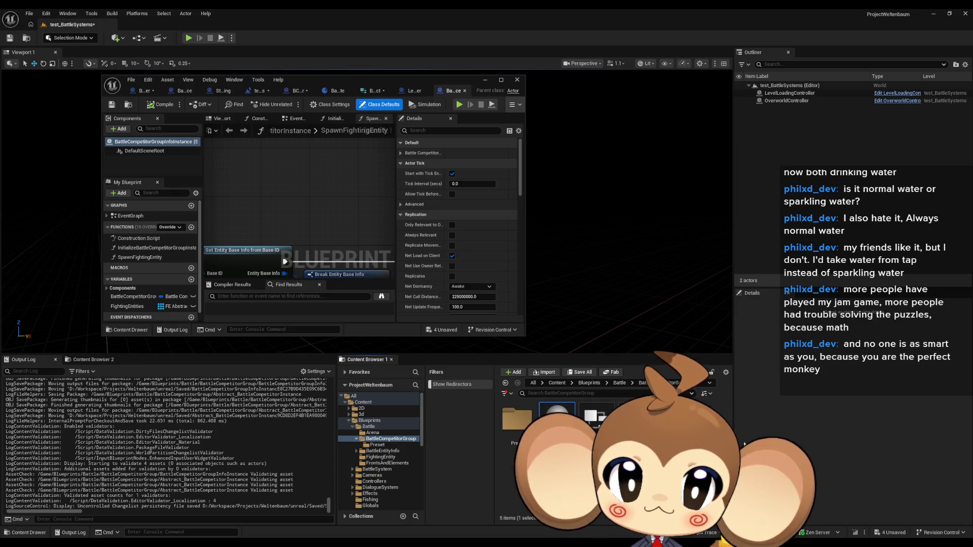
Update references for the leftover redirector and delete the unreferenced redirectors.
right_click(678, 429)
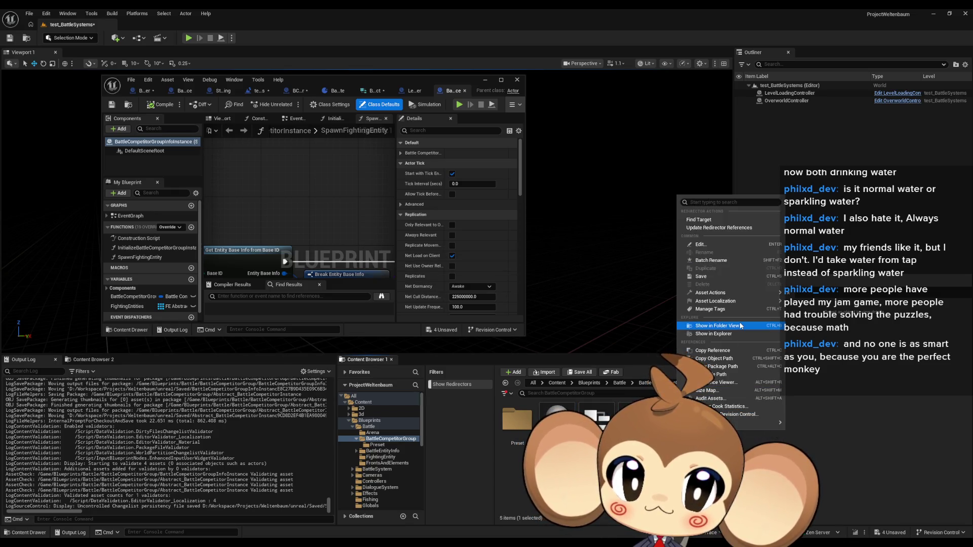
left_click(714, 228)
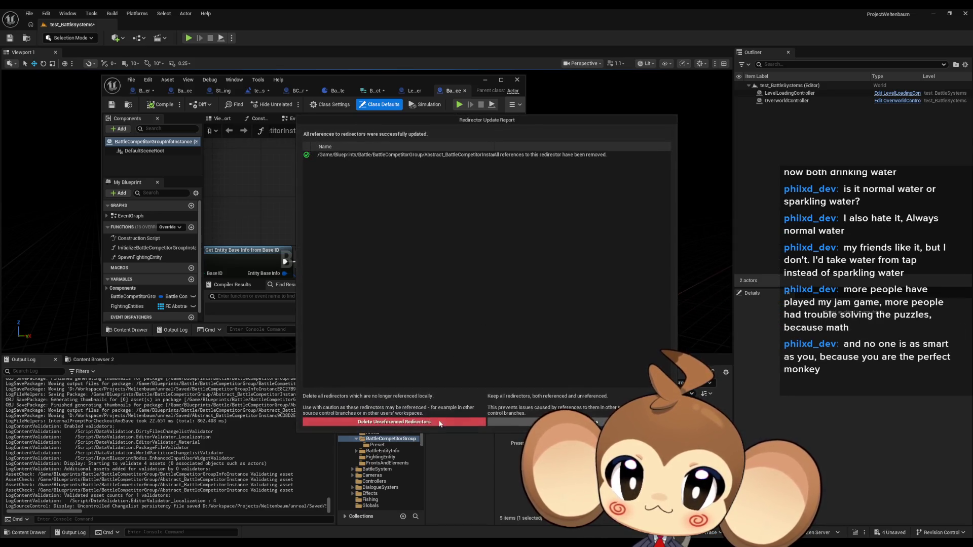
left_click(475, 421)
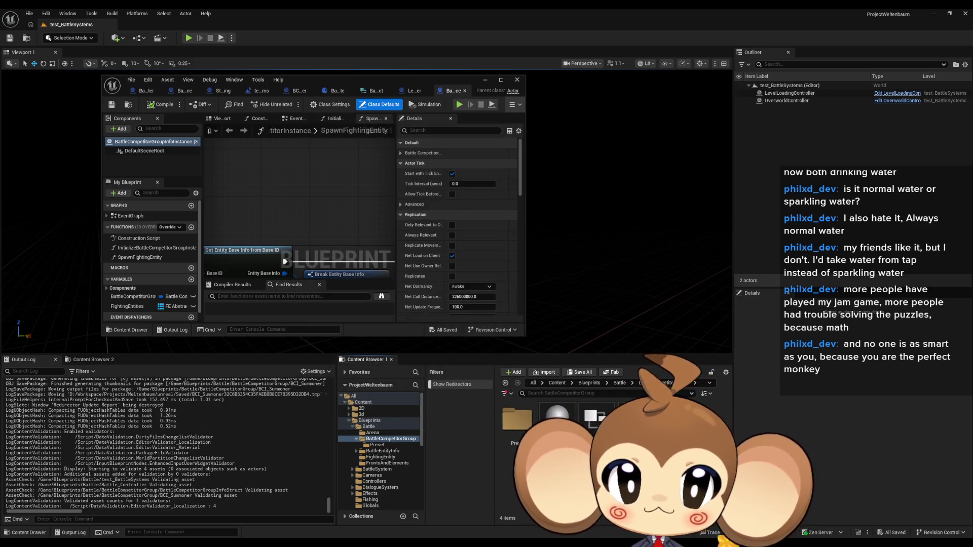
Force-delete the BCI_Summoner blueprint from BattleCompetitorGroup despite its remaining references.
double_click(599, 421)
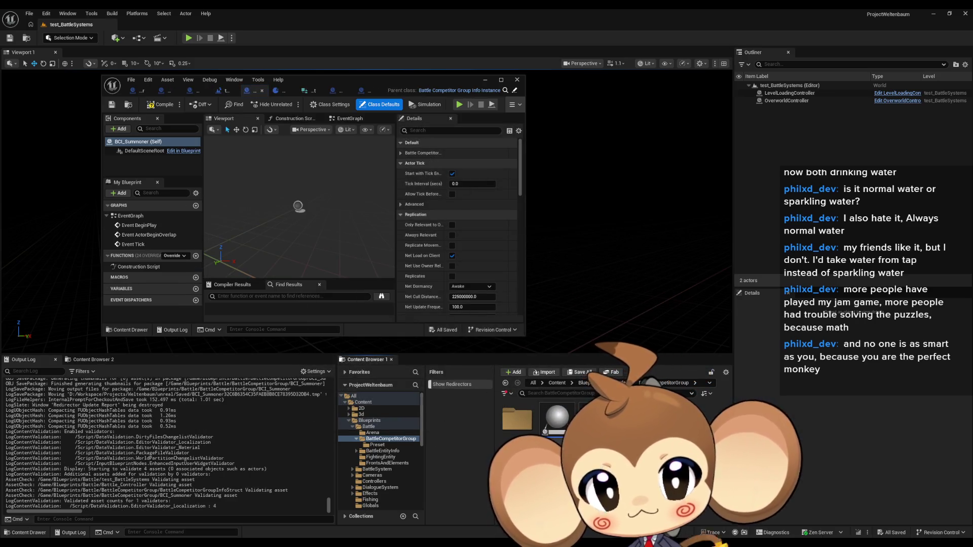
left_click(276, 91)
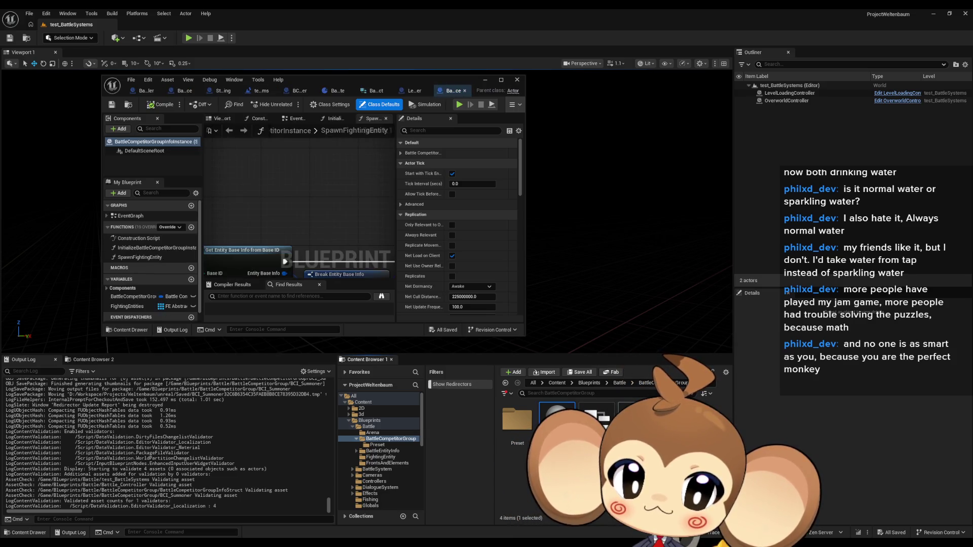
left_click(251, 90)
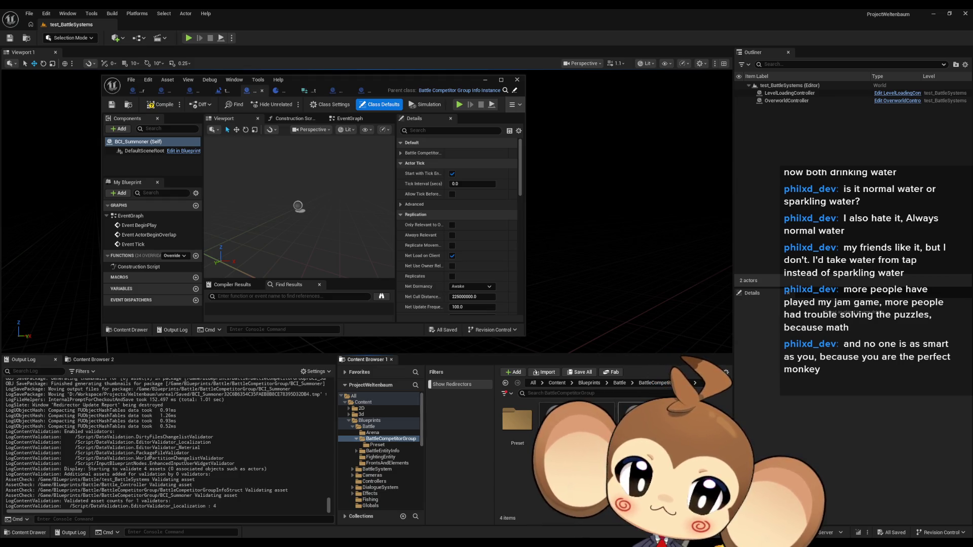
key("Delete")
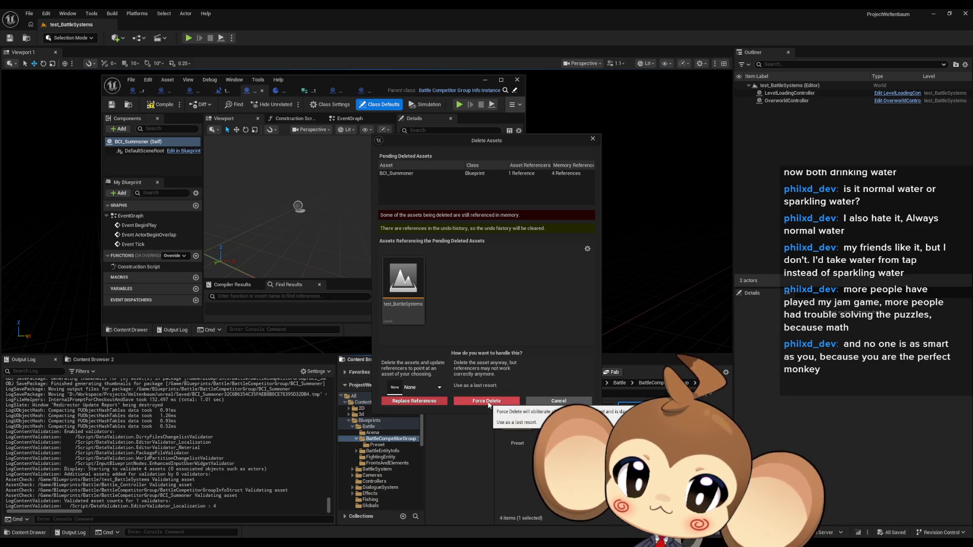
left_click(488, 401)
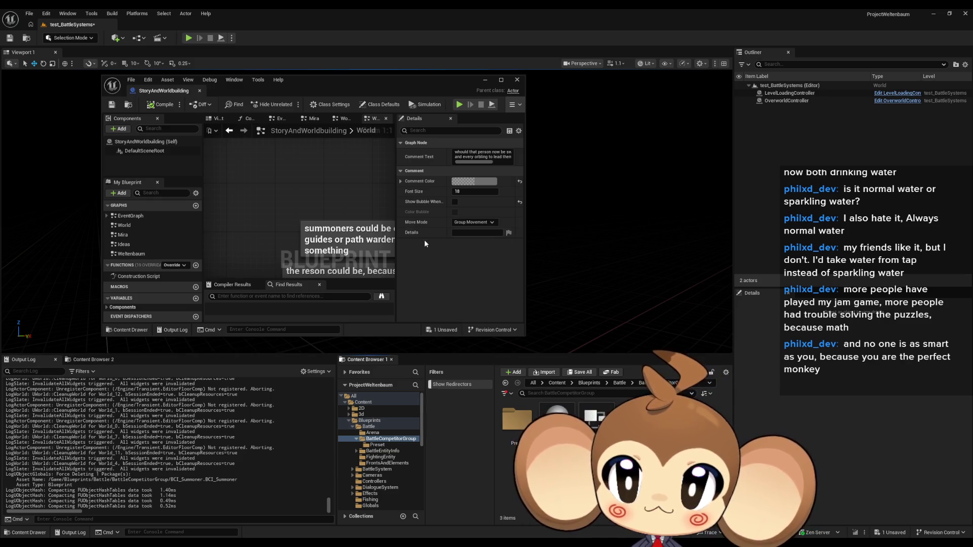
Open the level blueprint from the toolbar's Blueprints menu, showing SpawnActor NONE nodes, as a floating window.
left_click(138, 38)
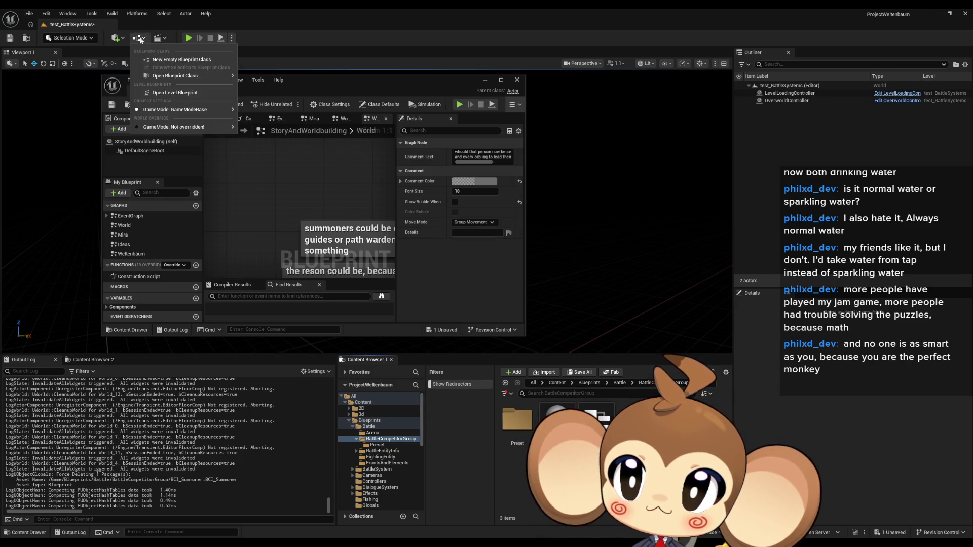
left_click(167, 94)
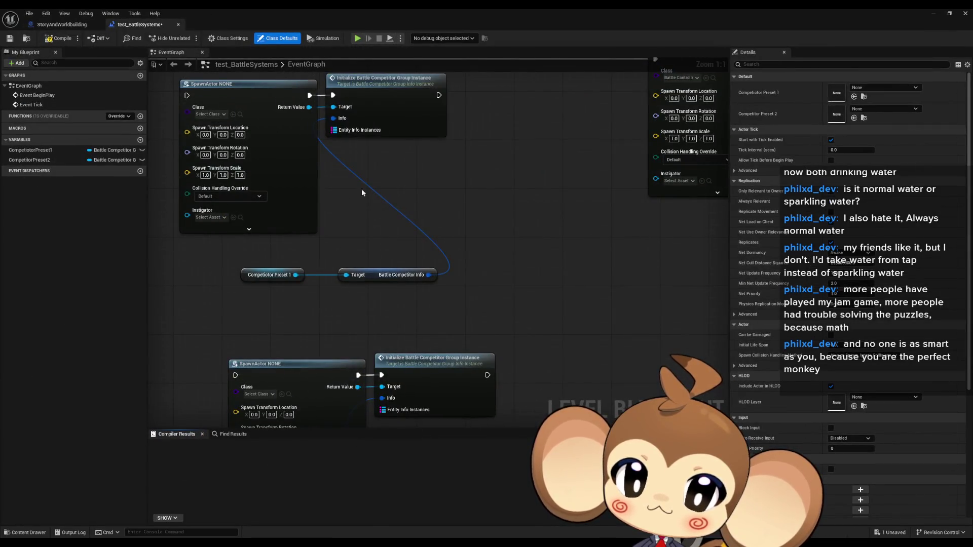
mouse_move(302, 377)
left_mouse_down()
mouse_move(487, 413)
mouse_move(418, 350)
left_mouse_up()
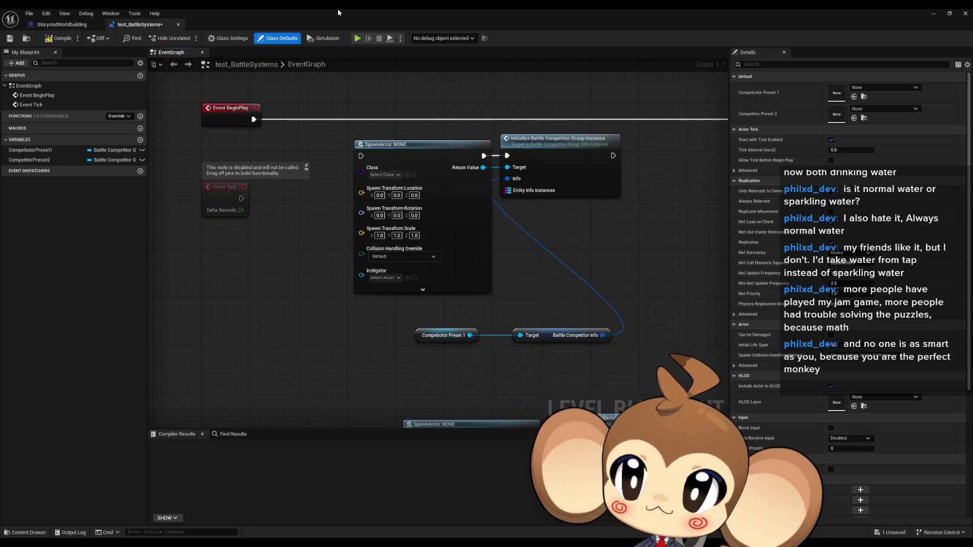
double_click(352, 8)
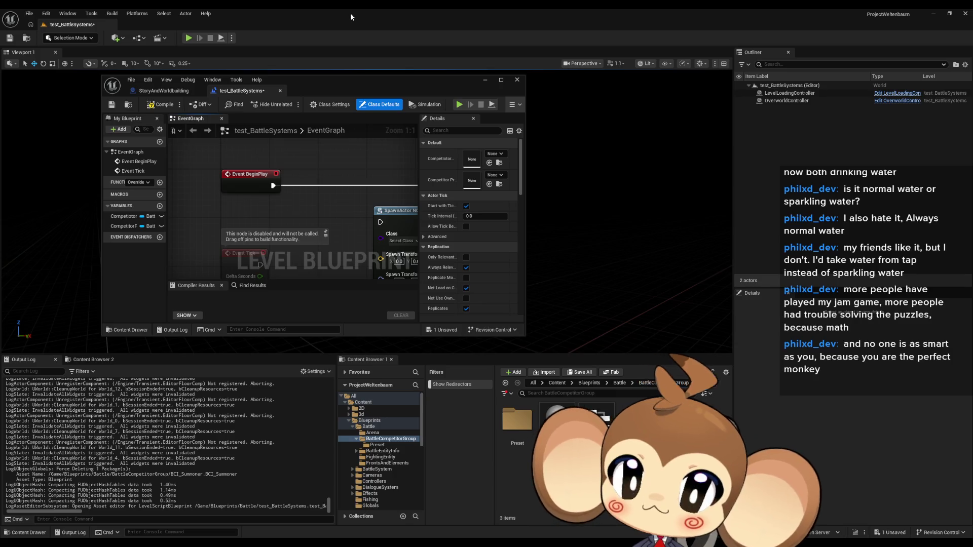
Create a new folder named InfoInstance inside BattleCompetitorGroup.
left_click_drag(394, 211, 307, 199)
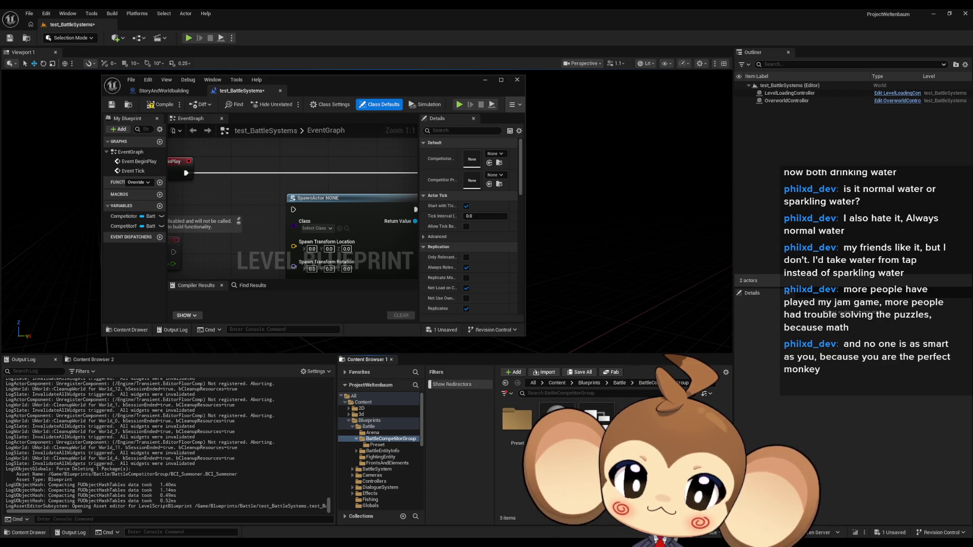
right_click(643, 418)
left_click(673, 178)
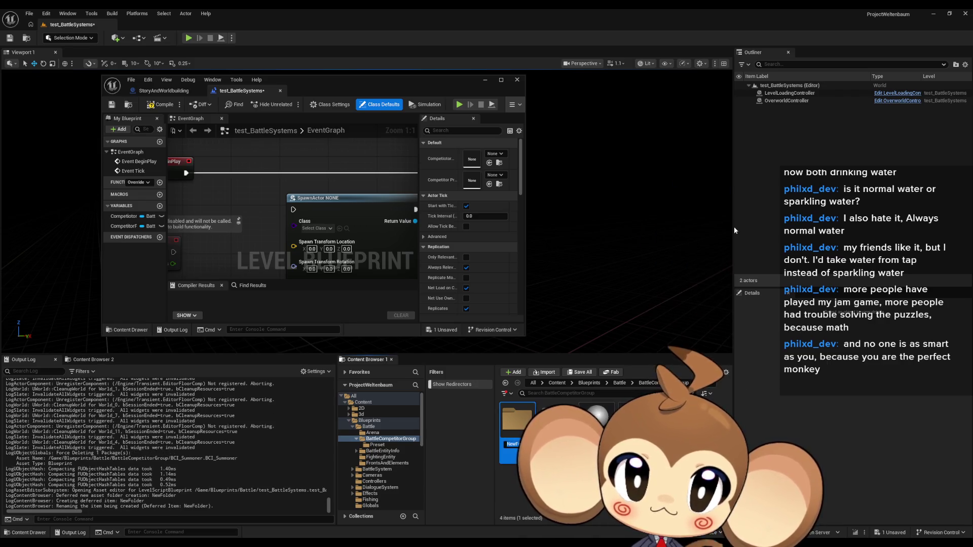
key("BackSpace")
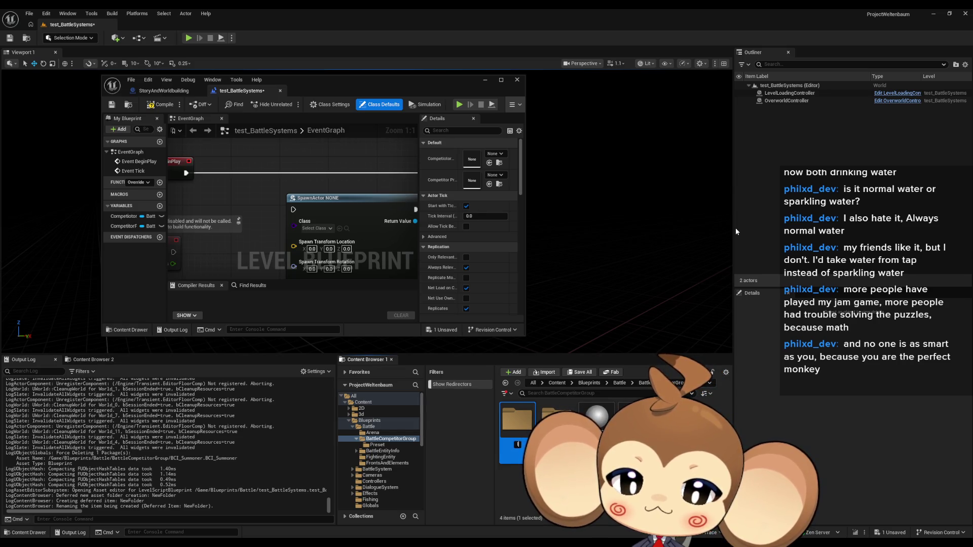
type("nfo")
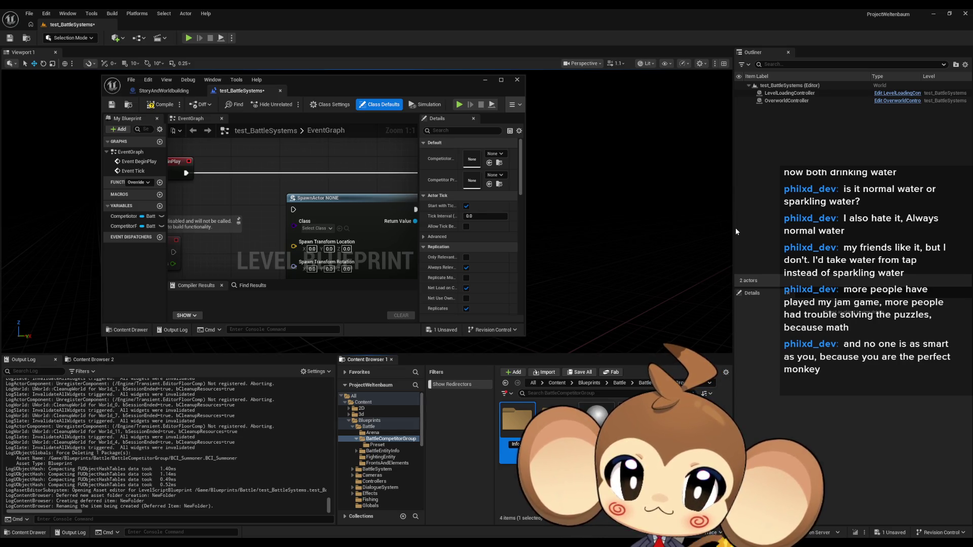
type("Instance")
key("Return")
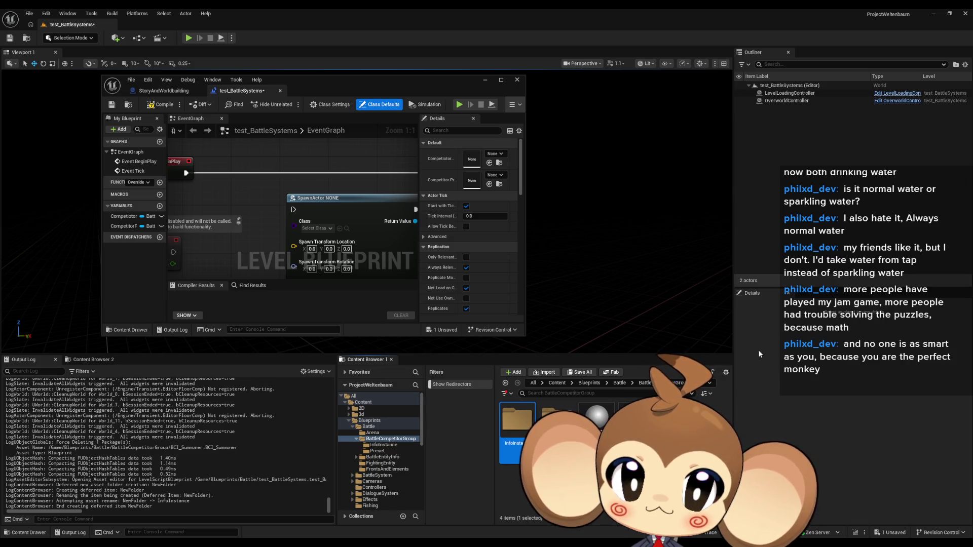
Move the info instance blueprint into InfoInstance and update the redirector references.
left_click(505, 434)
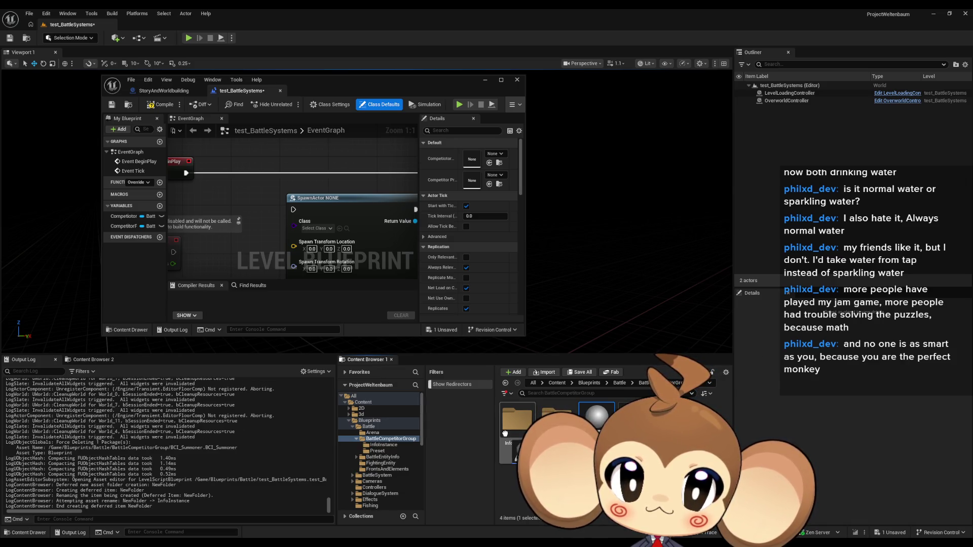
left_click(532, 440)
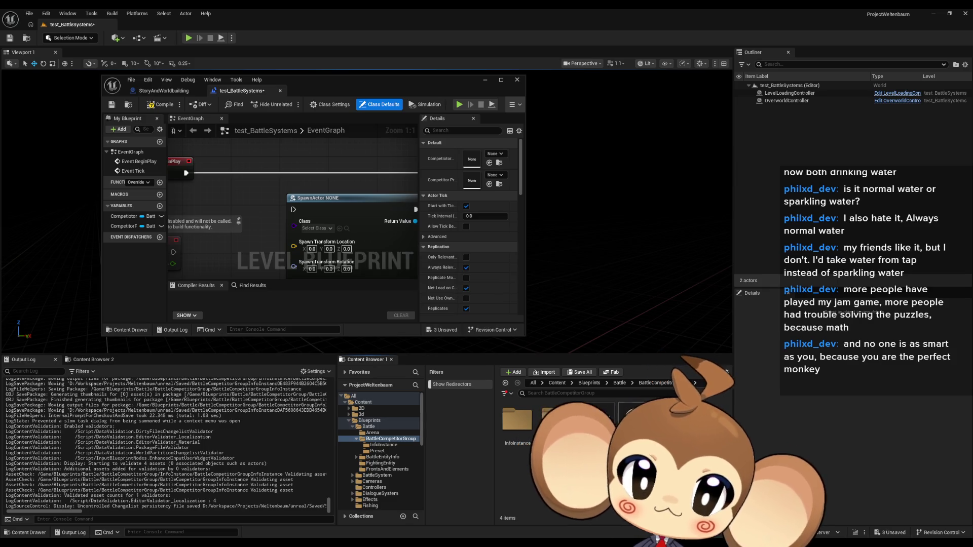
right_click(631, 419)
left_click(670, 229)
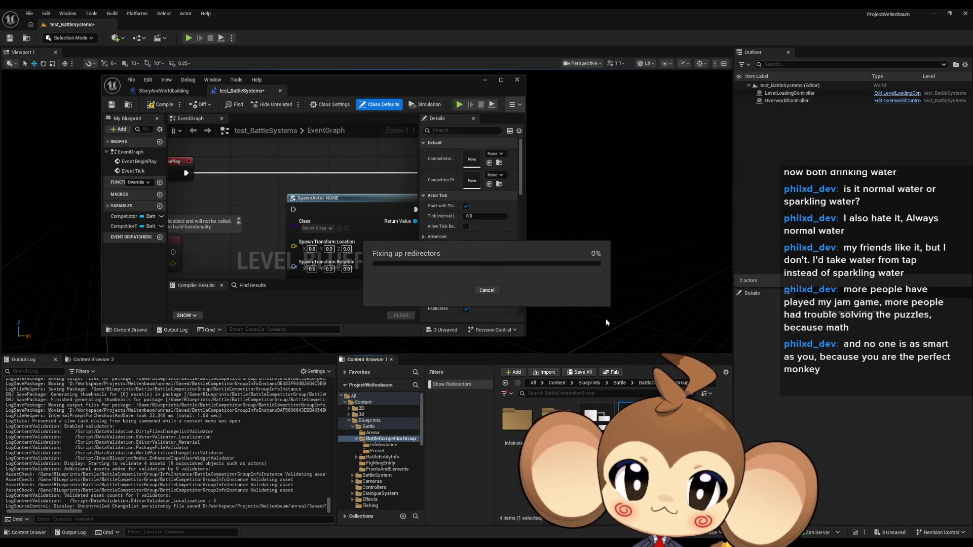
left_click(433, 415)
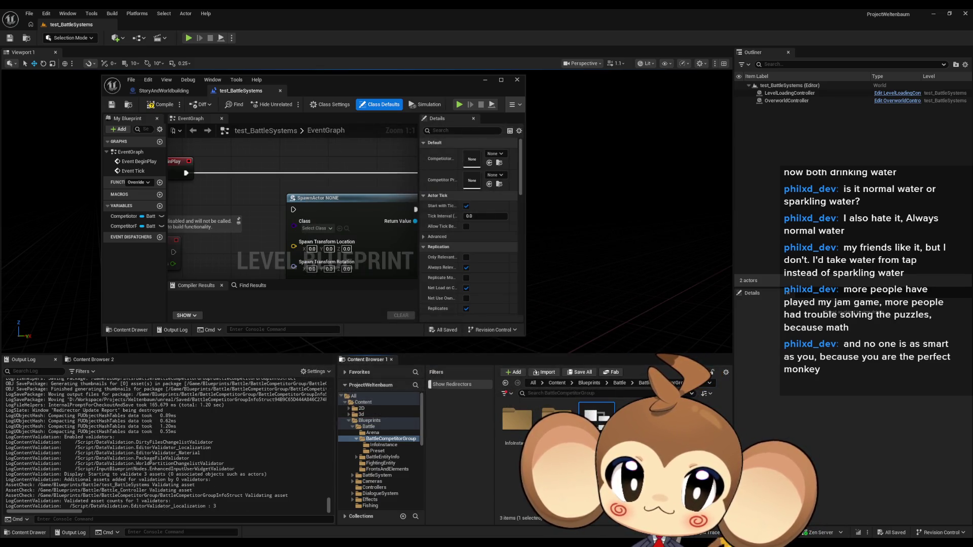
left_click_drag(596, 421, 508, 433)
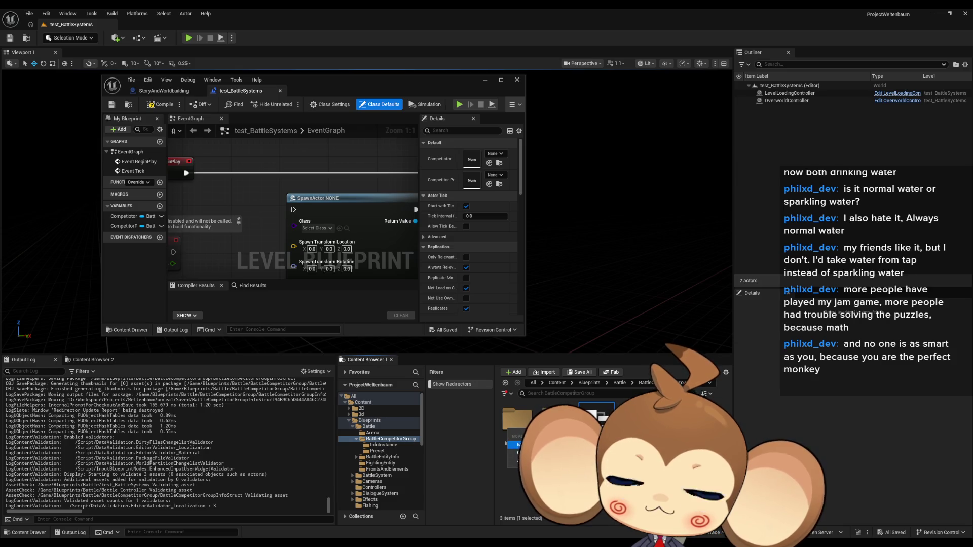
key("Escape")
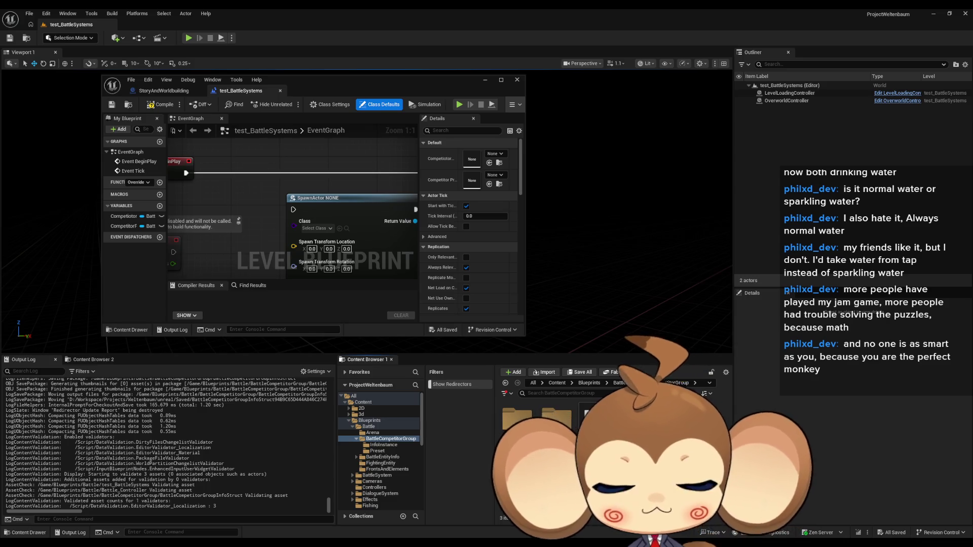
Create a new Blueprint class named Abstract_BattleCompetitor.
right_click(648, 421)
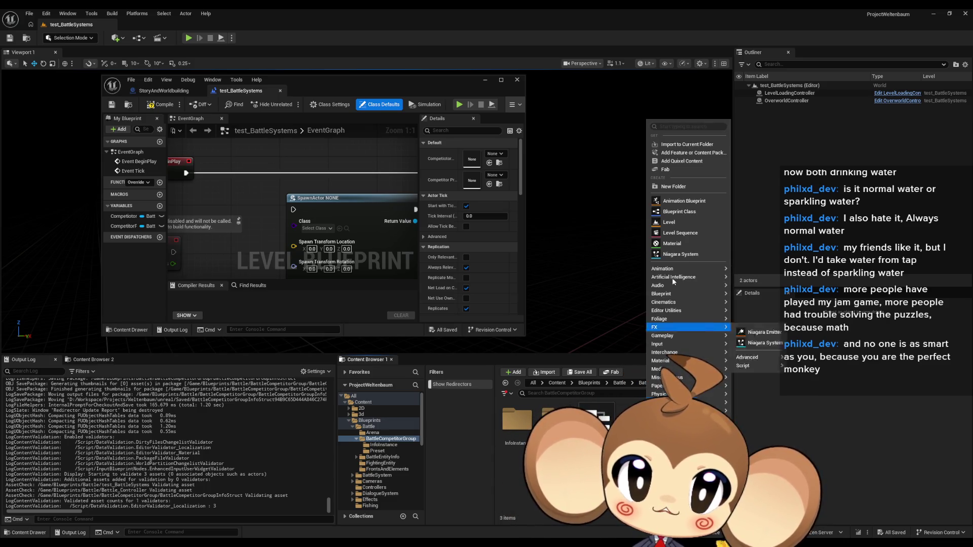
left_click(674, 212)
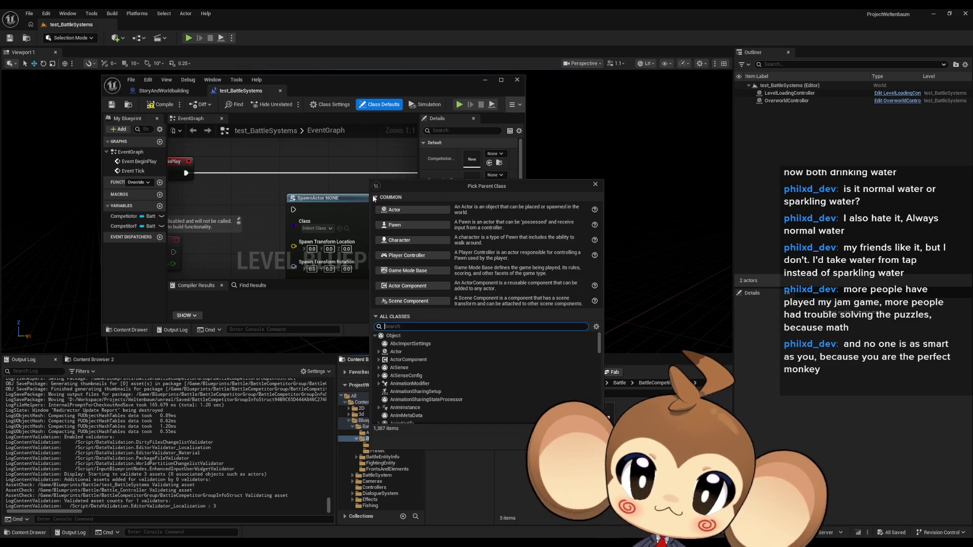
left_click(406, 209)
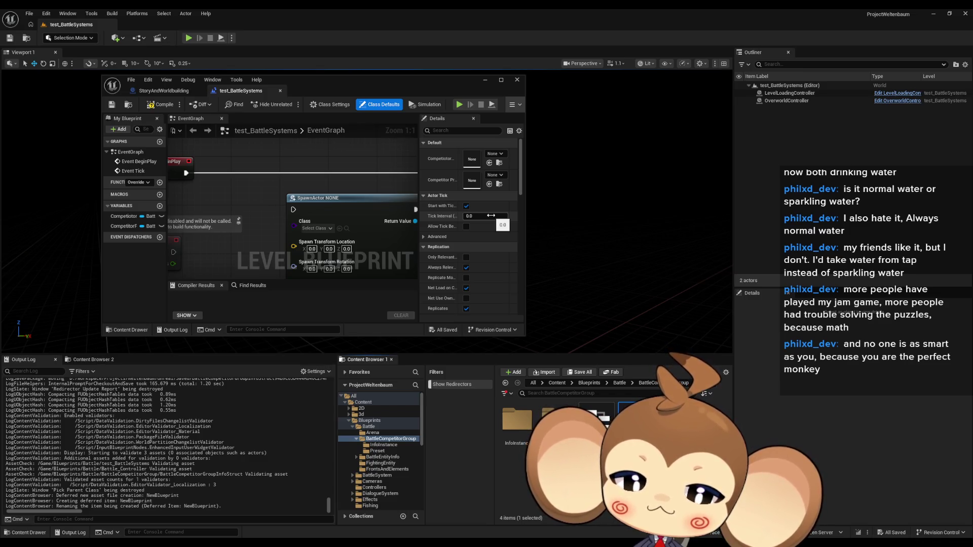
key("Return")
Create a child Blueprint of Abstract_BattleCompetitor named BaCo_Summoner.
right_click(598, 421)
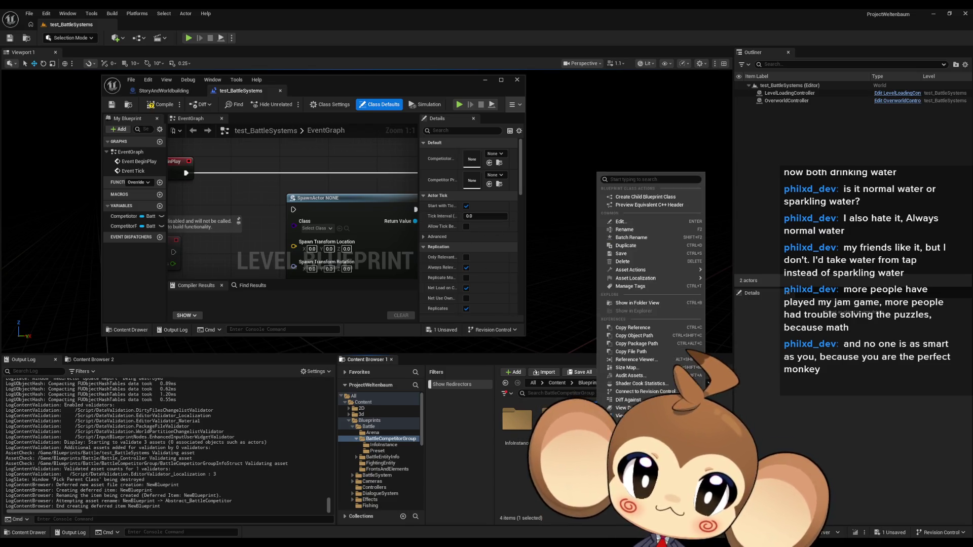
left_click(633, 197)
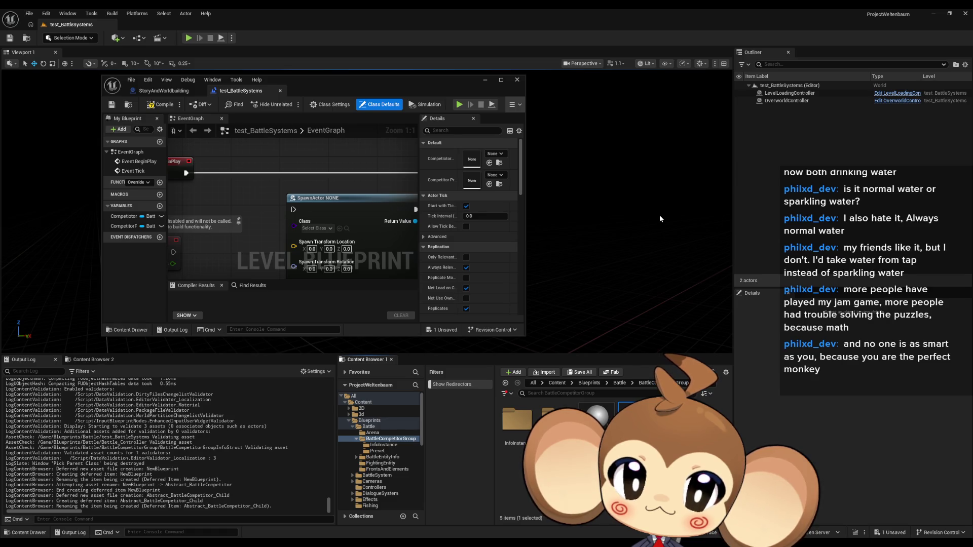
key("Return")
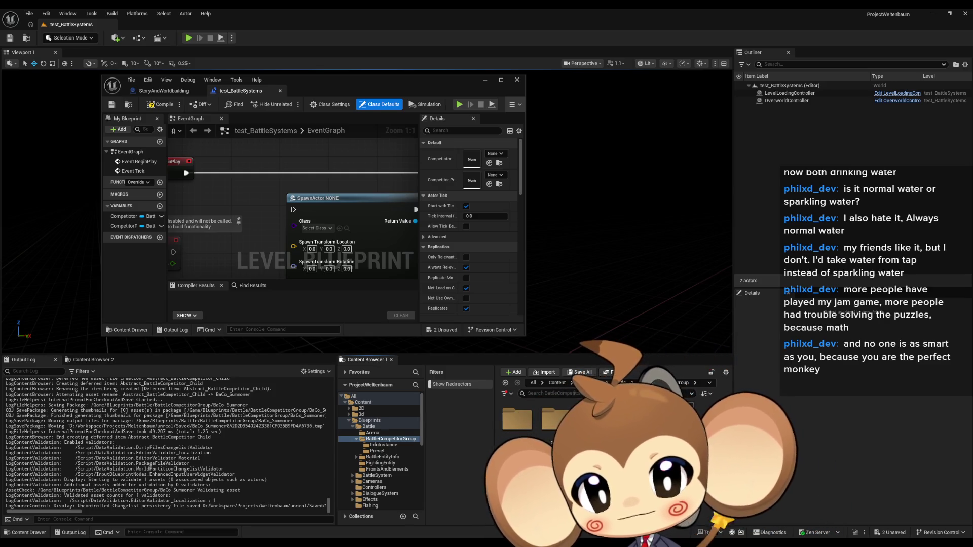
Make CompetitorClass an Abstract Battle Competitor class reference in the group info struct and save it.
double_click(597, 421)
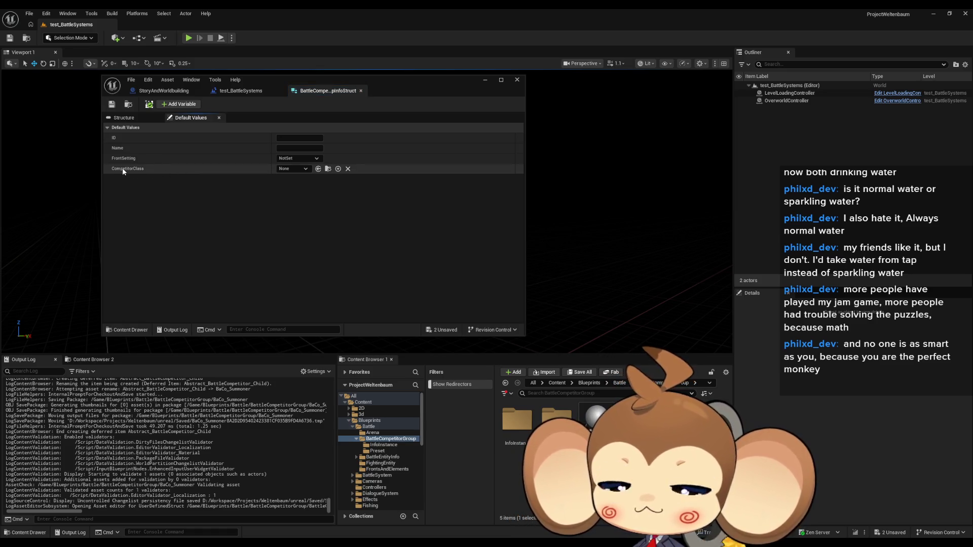
left_click(286, 169)
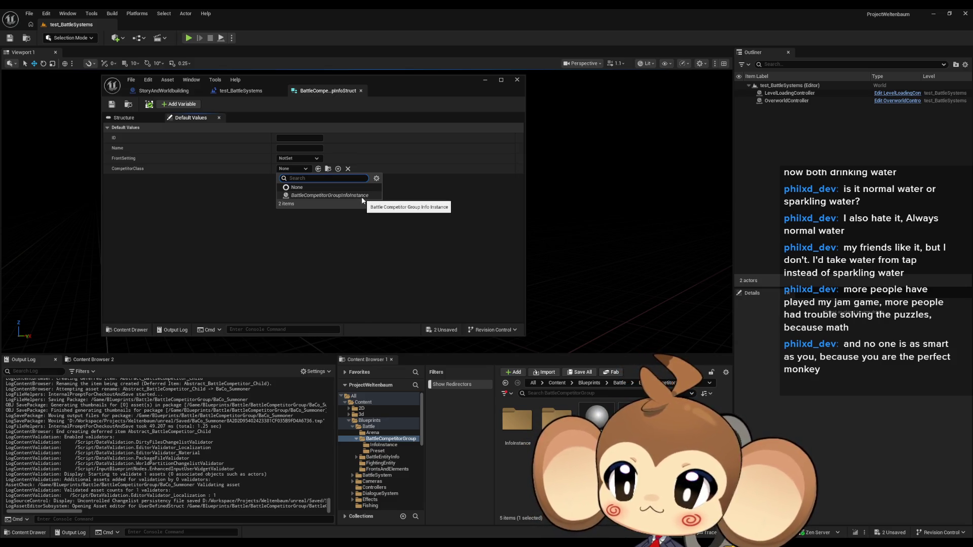
left_click(381, 251)
left_click(127, 117)
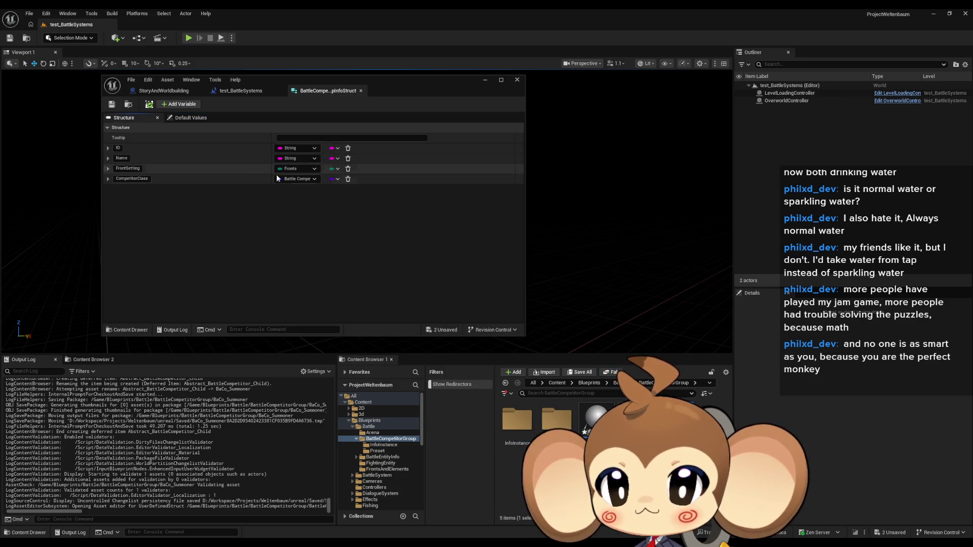
left_click(292, 180)
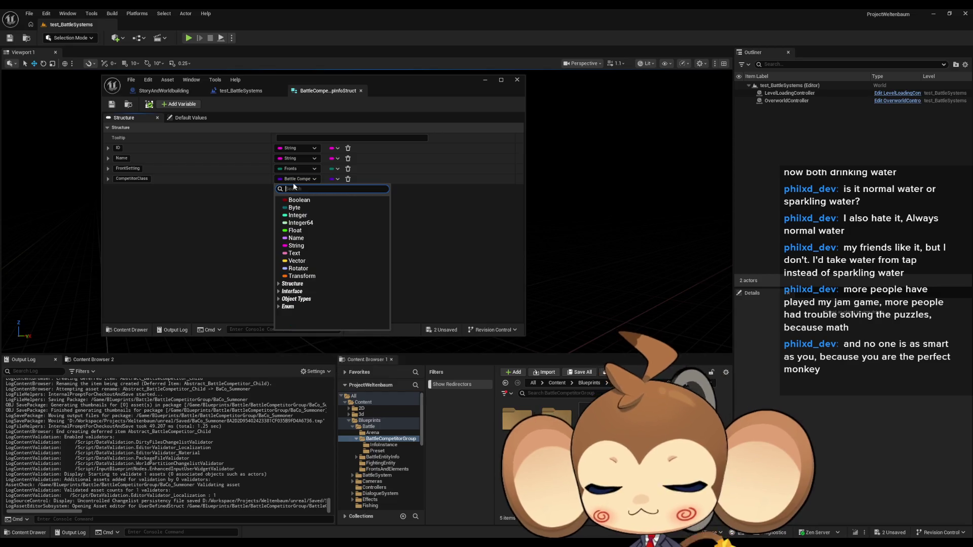
type("abstract")
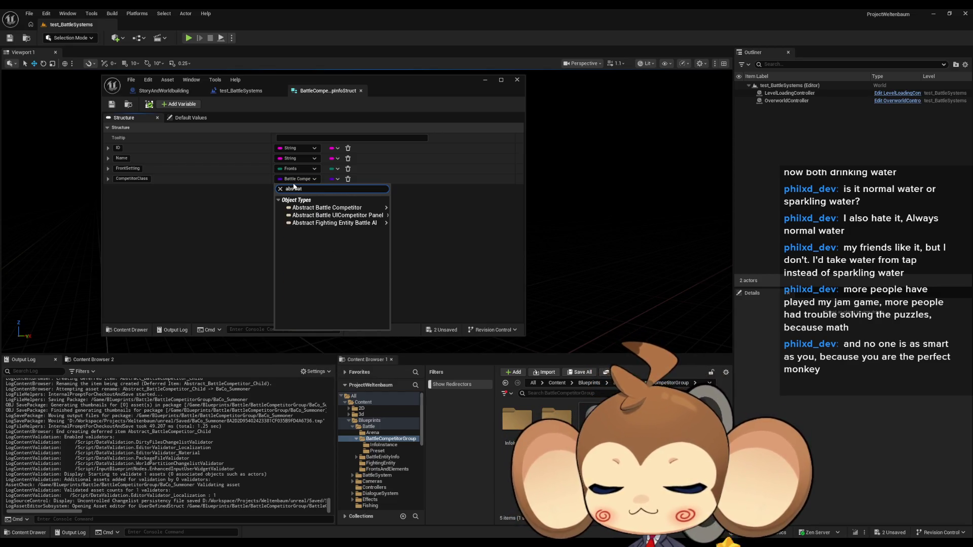
key("BackSpace")
key("BackSpace")
key("BackSpace")
type("bat comp")
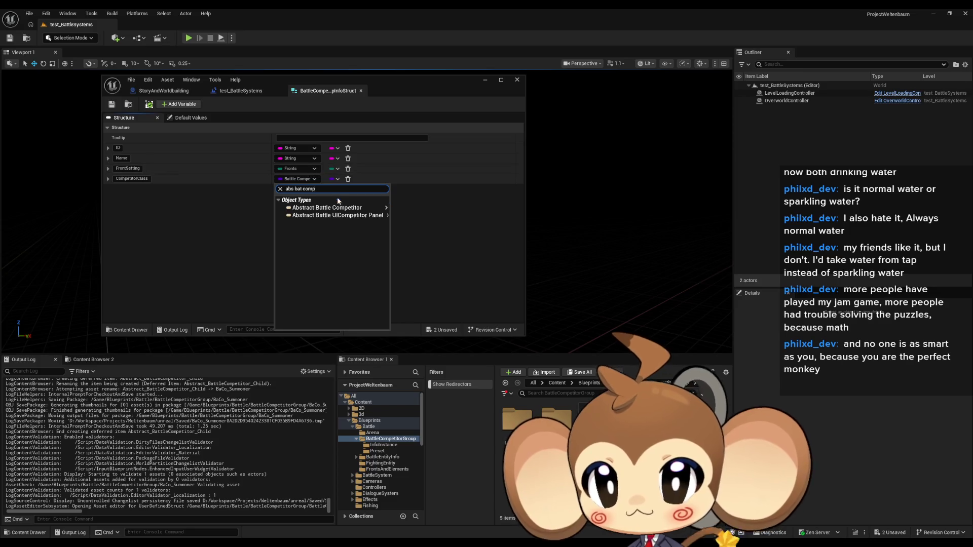
mouse_move(349, 208)
left_click(414, 217)
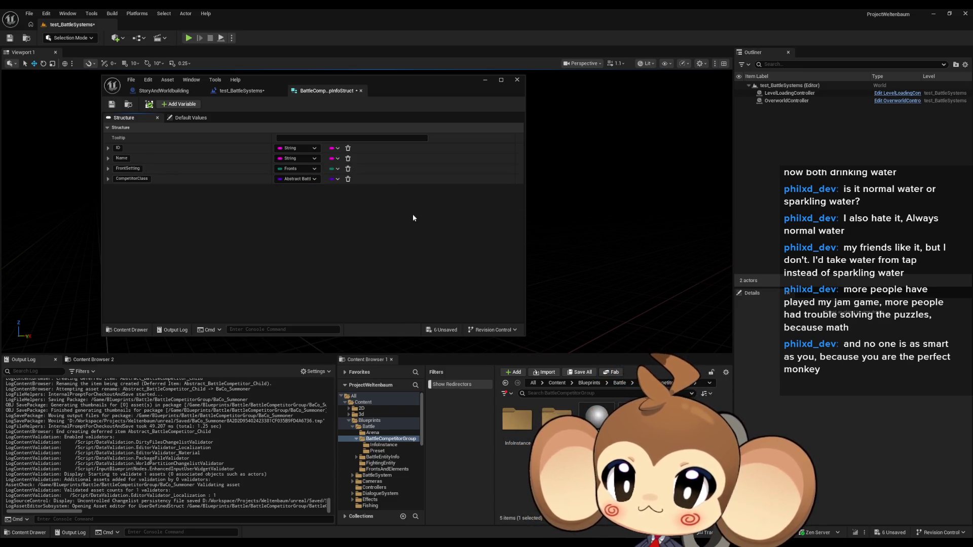
left_click(112, 104)
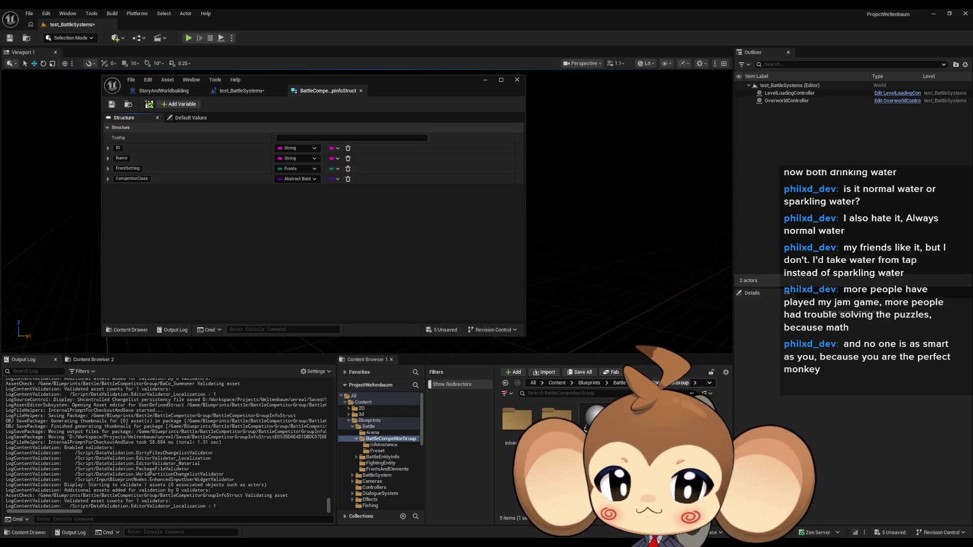
Open the BattleEntityInfoStruct, entity stats and EntityBaseInfo structs from the BattleEntityInfo folder.
key("alt+Left")
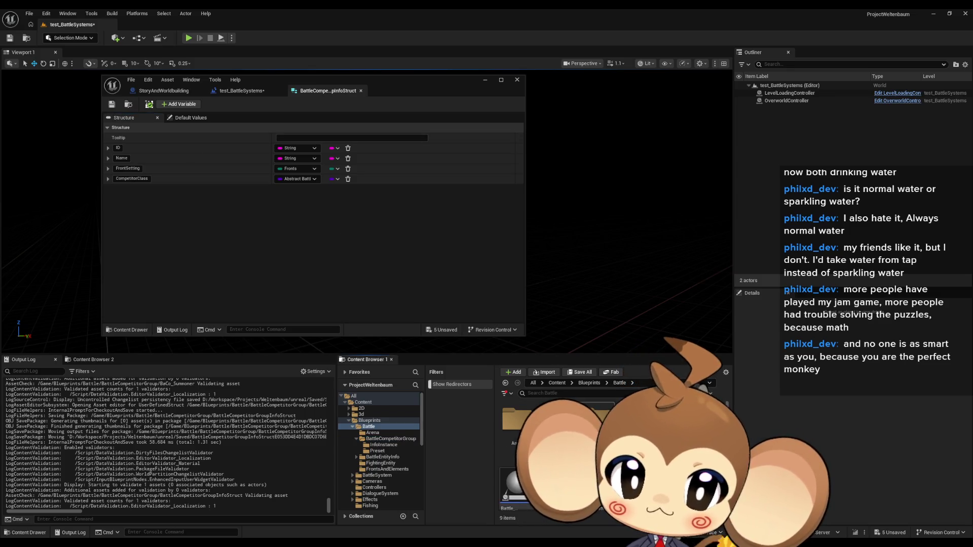
left_click(382, 457)
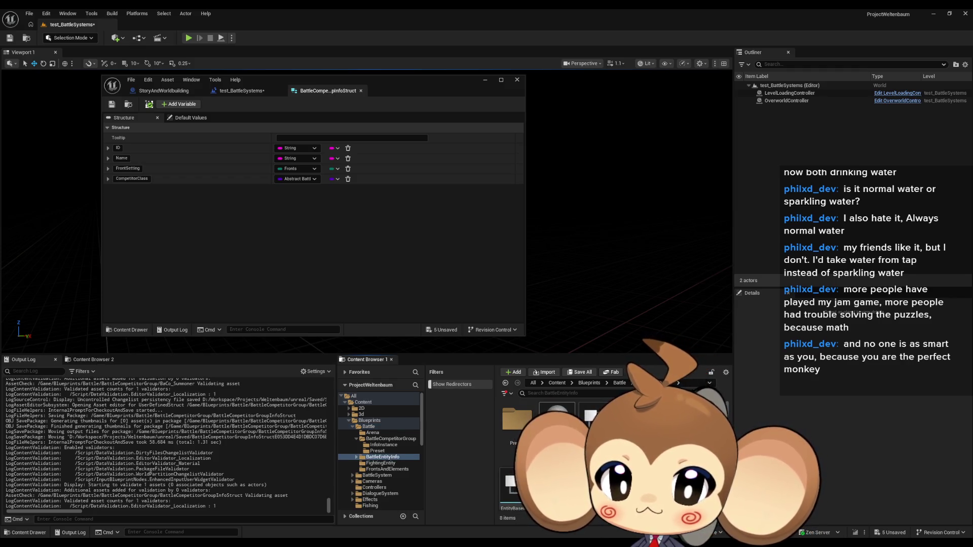
double_click(596, 416)
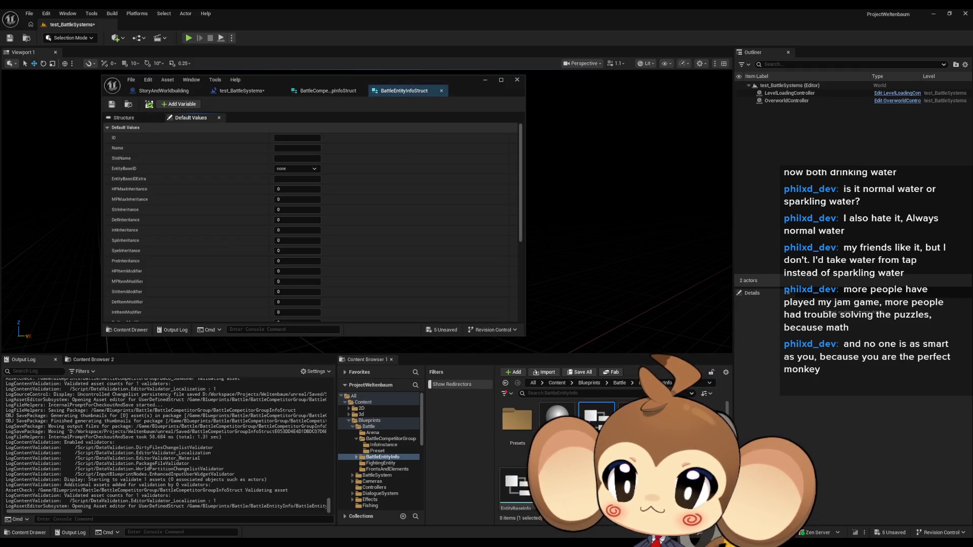
double_click(636, 417)
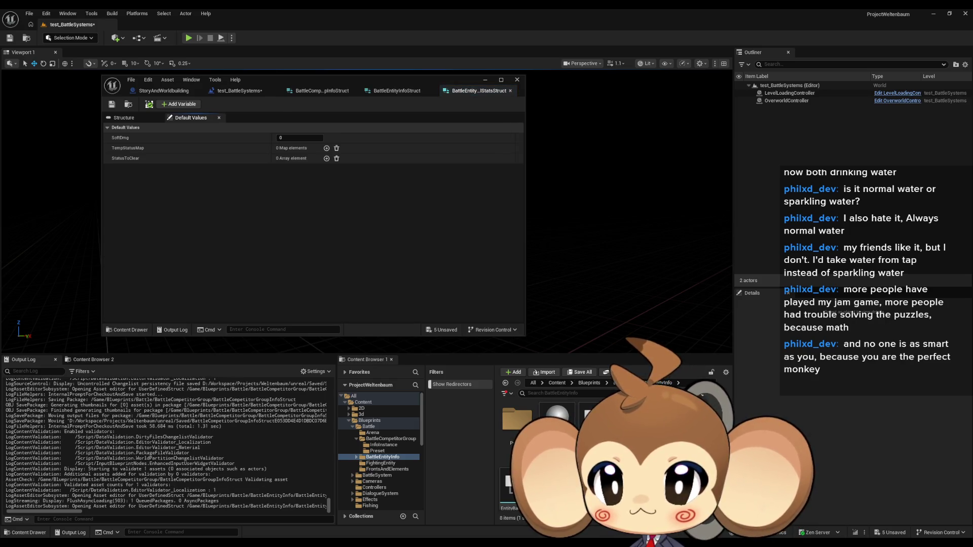
double_click(509, 487)
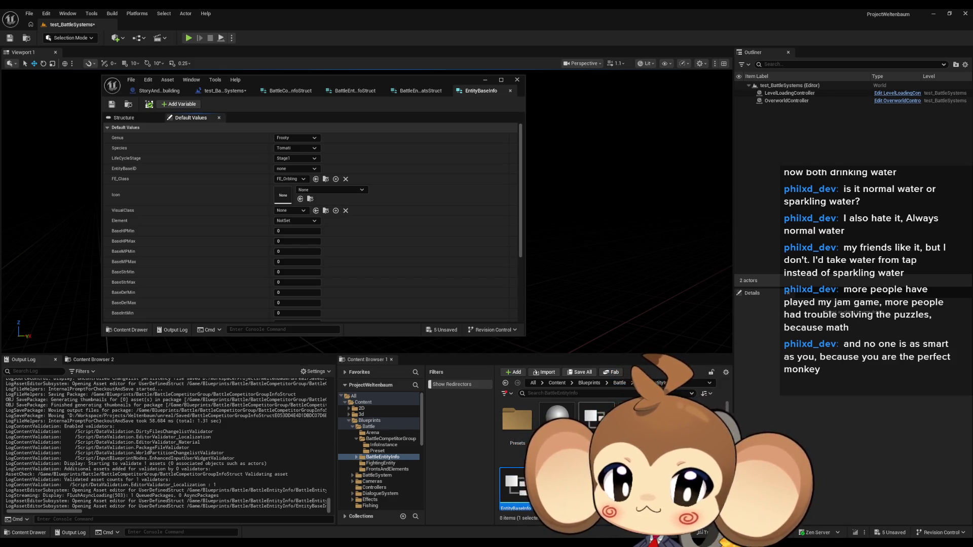
Set SpawnActor's class to BattleCompetitorGroupInfoInstance and open that blueprint's initialize function.
left_click(218, 91)
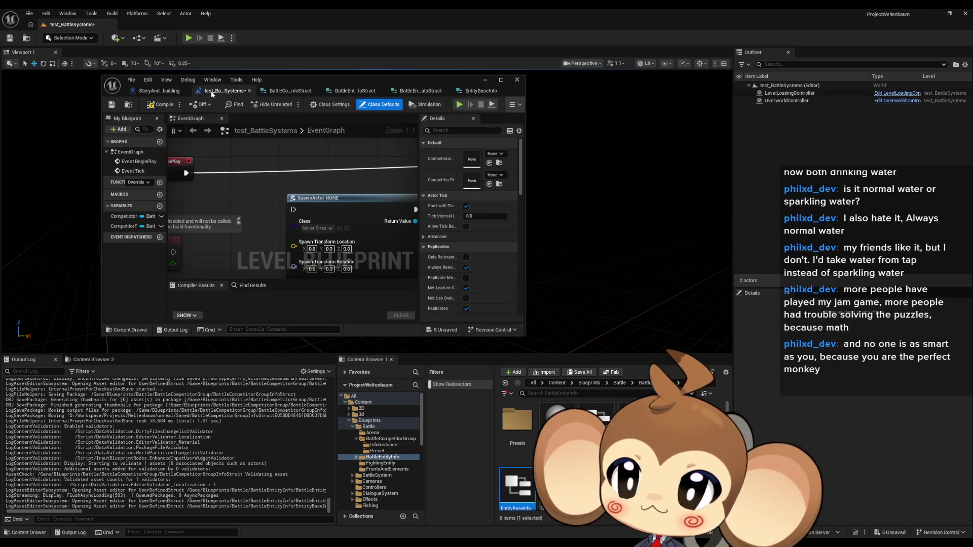
scroll(266, 227, "down", 3)
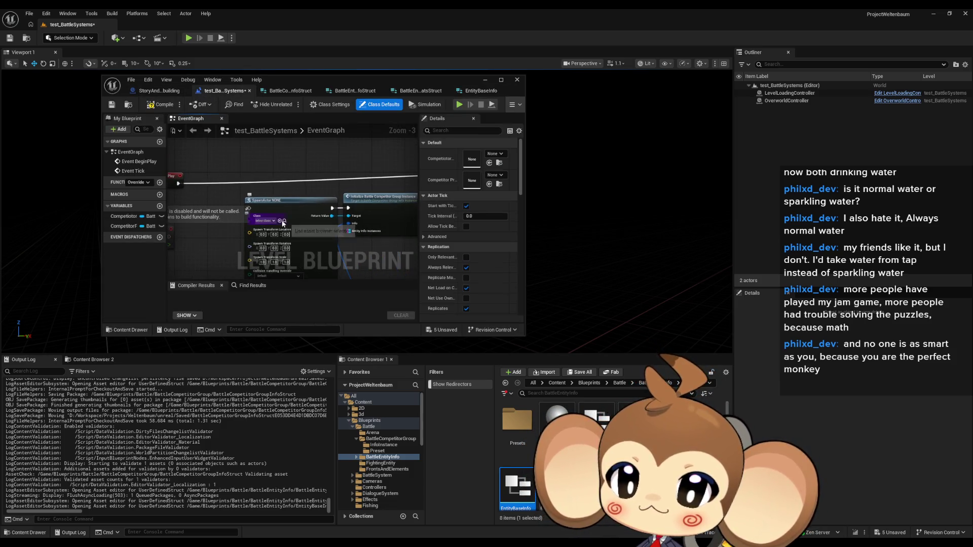
left_click(266, 223)
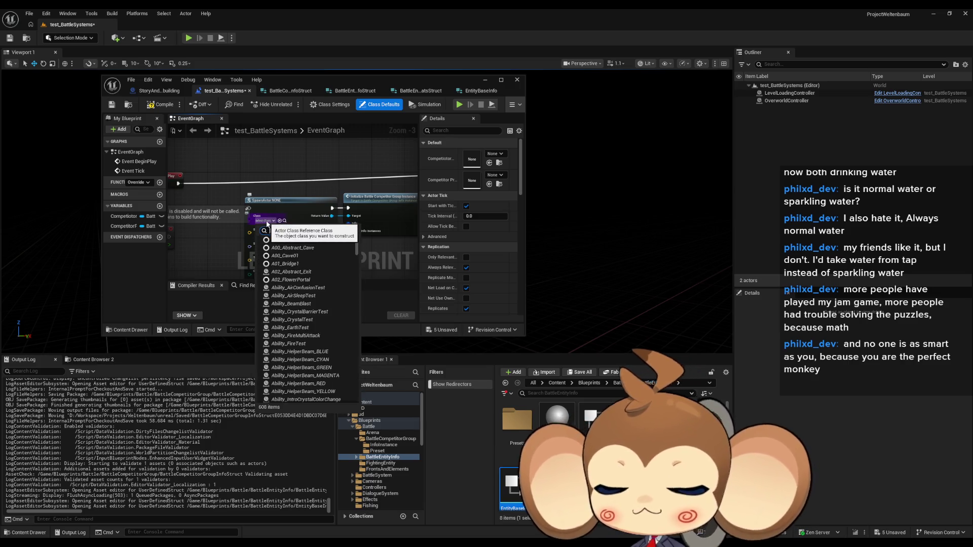
type("instance")
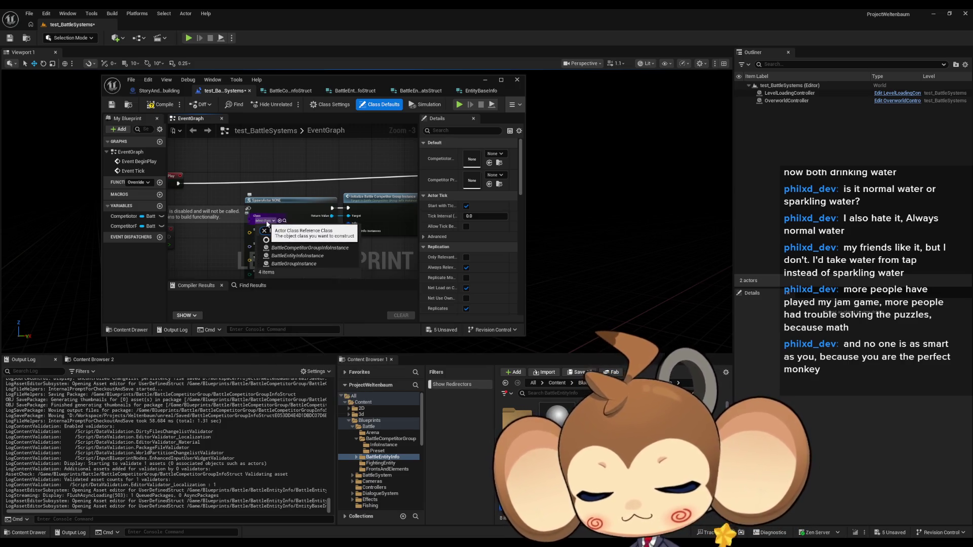
type(" gr")
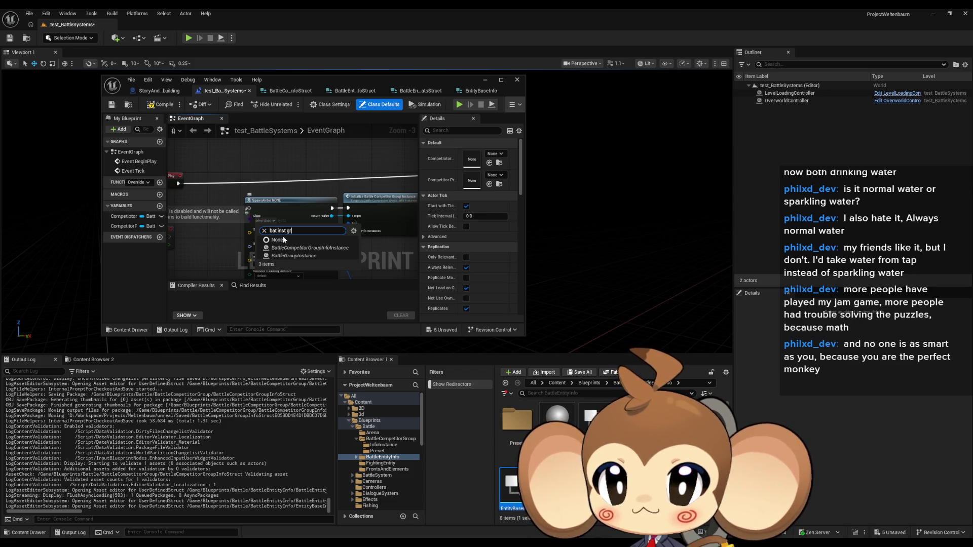
left_click(343, 248)
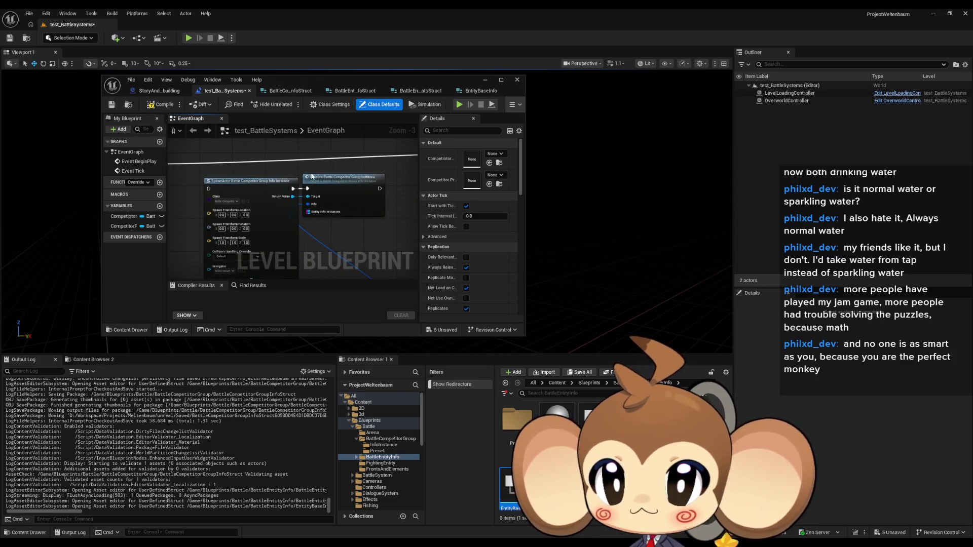
double_click(337, 190)
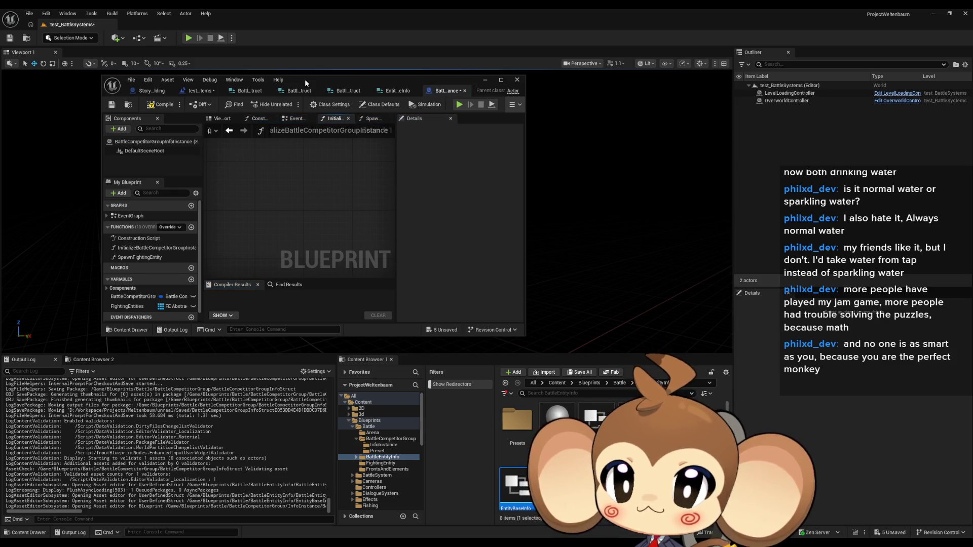
double_click(391, 129)
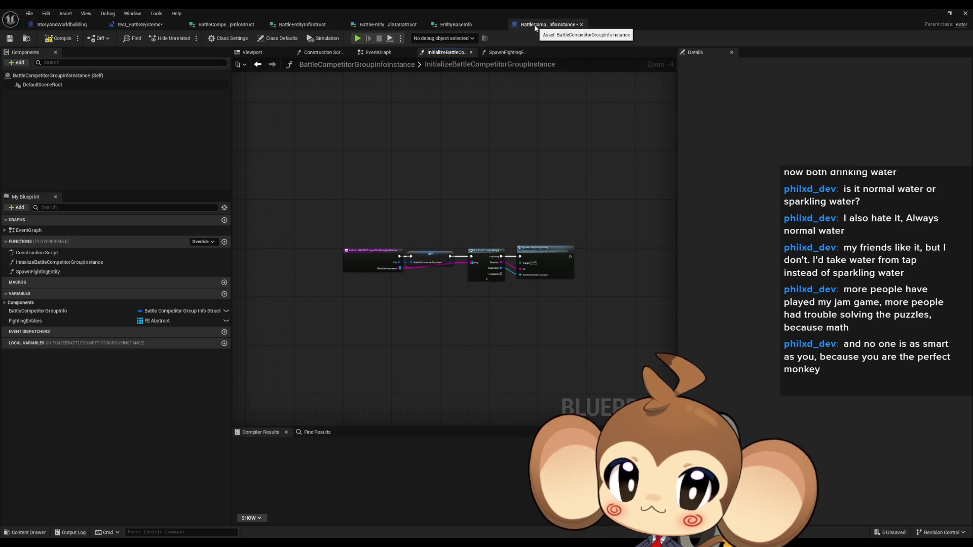
scroll(489, 260, "up", 4)
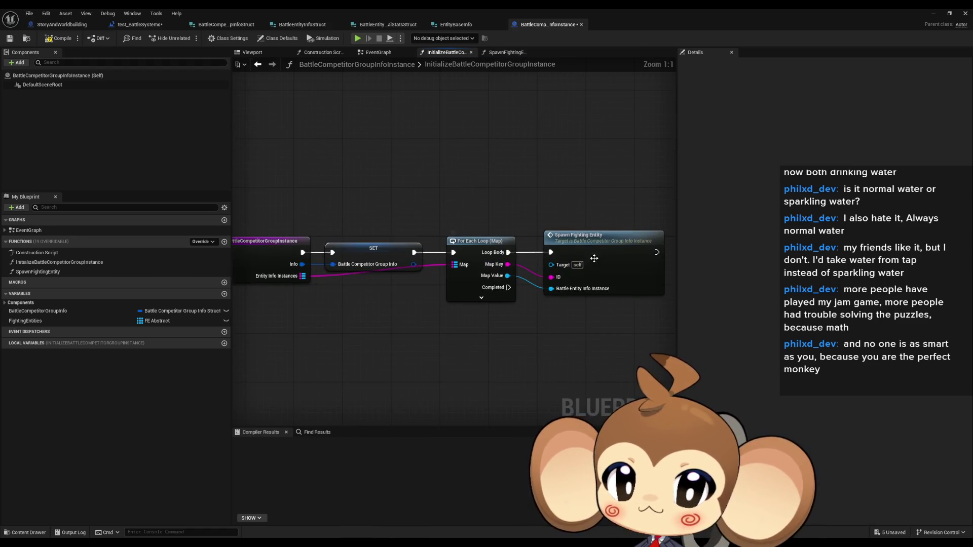
left_click(596, 249)
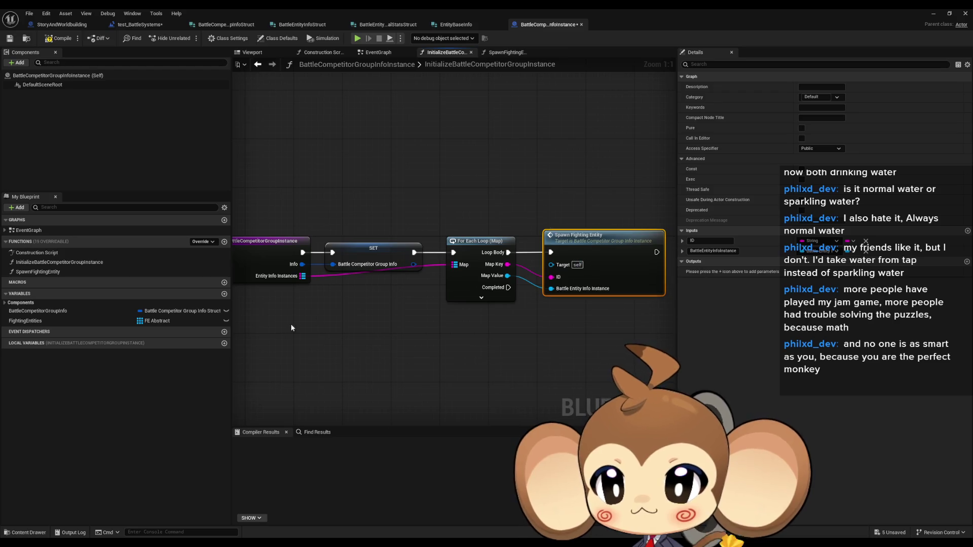
key("Home")
left_click(35, 262)
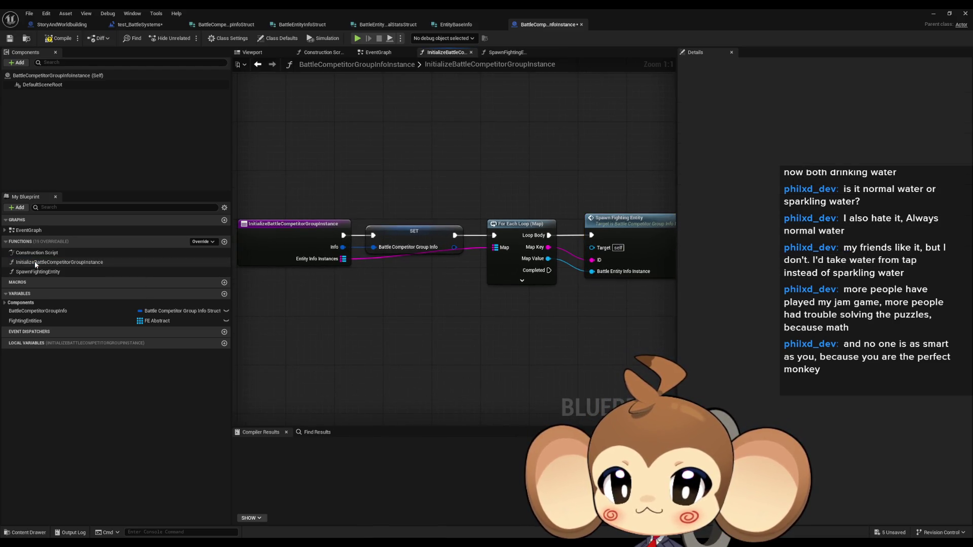
double_click(35, 262)
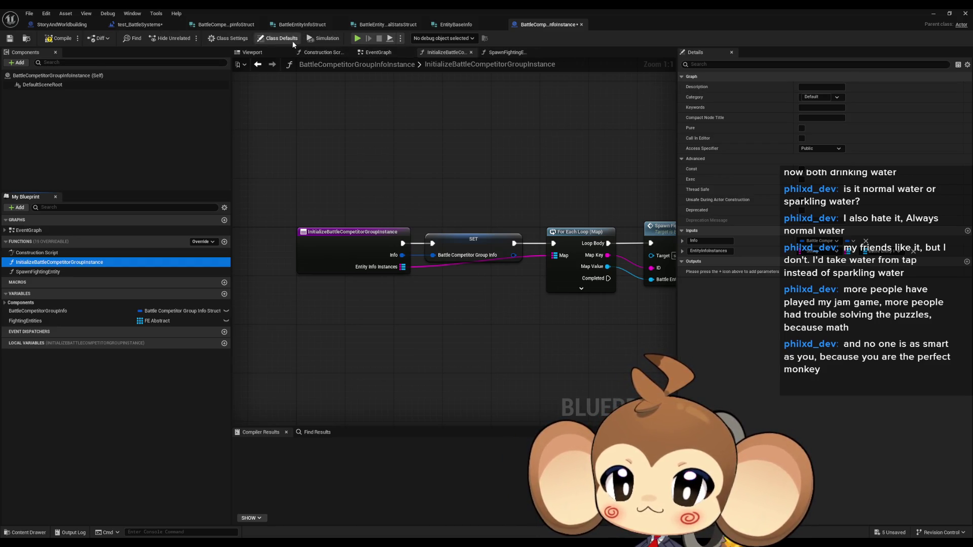
left_click(278, 38)
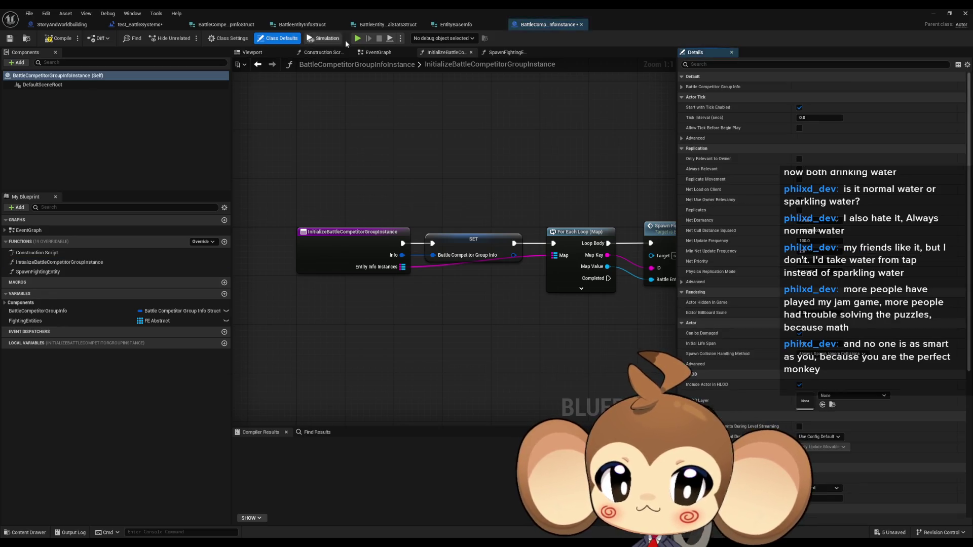
left_click(800, 107)
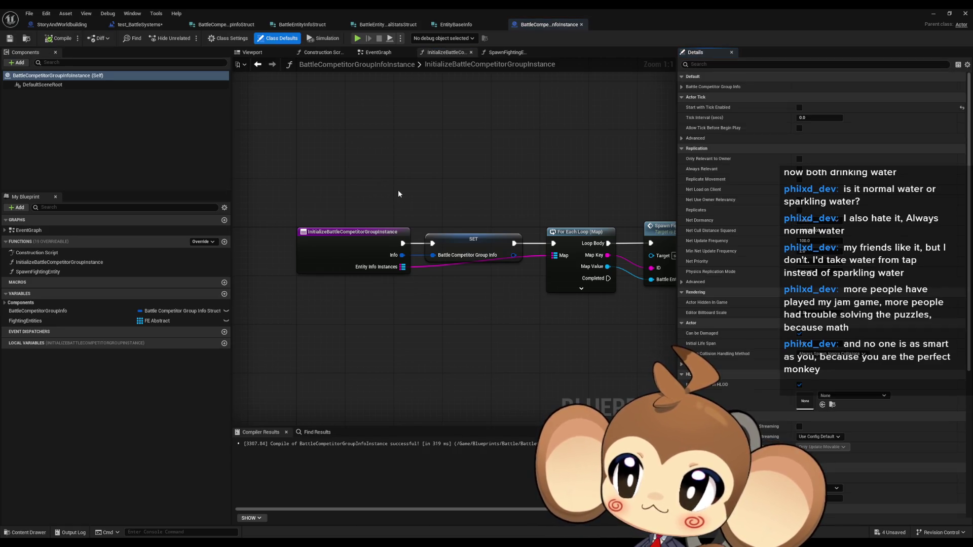
left_click_drag(445, 195, 402, 168)
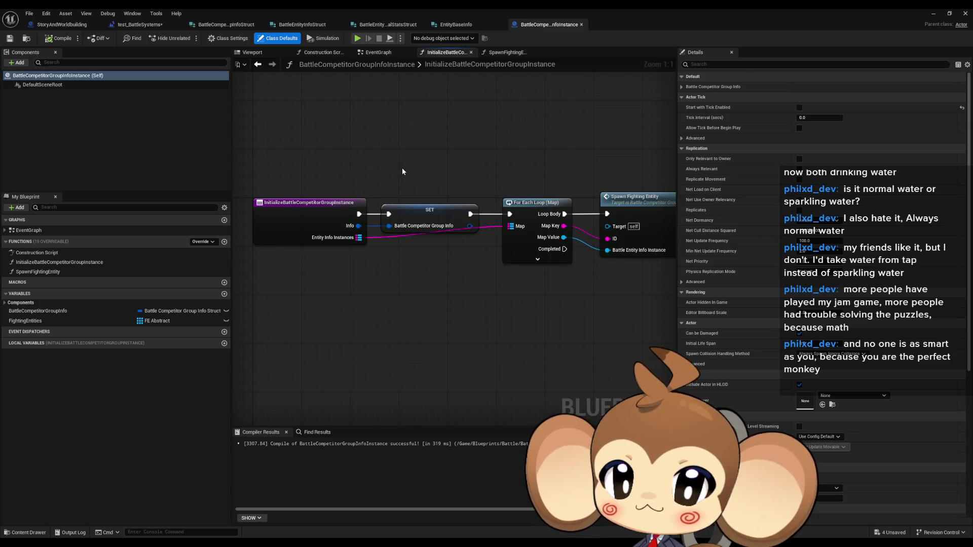
left_click(70, 268)
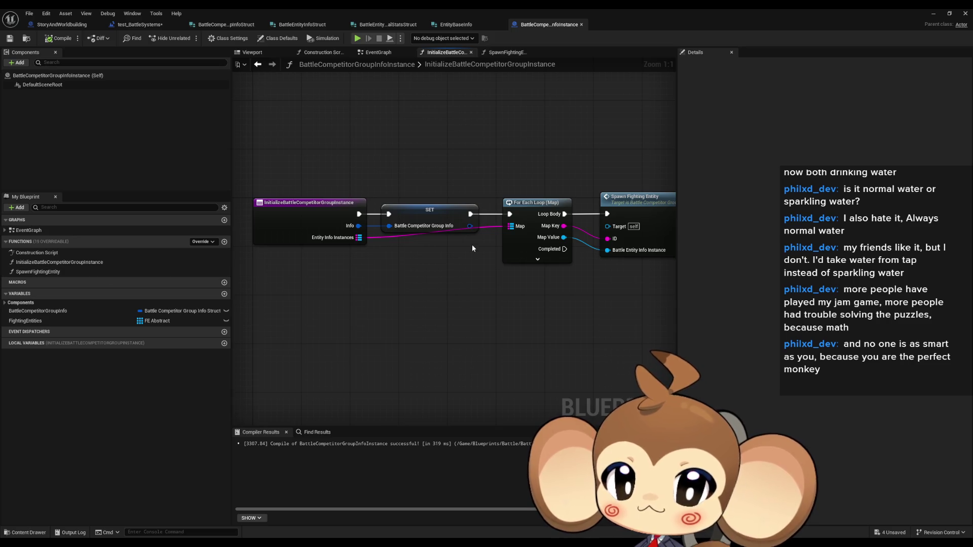
left_click_drag(473, 247, 474, 265)
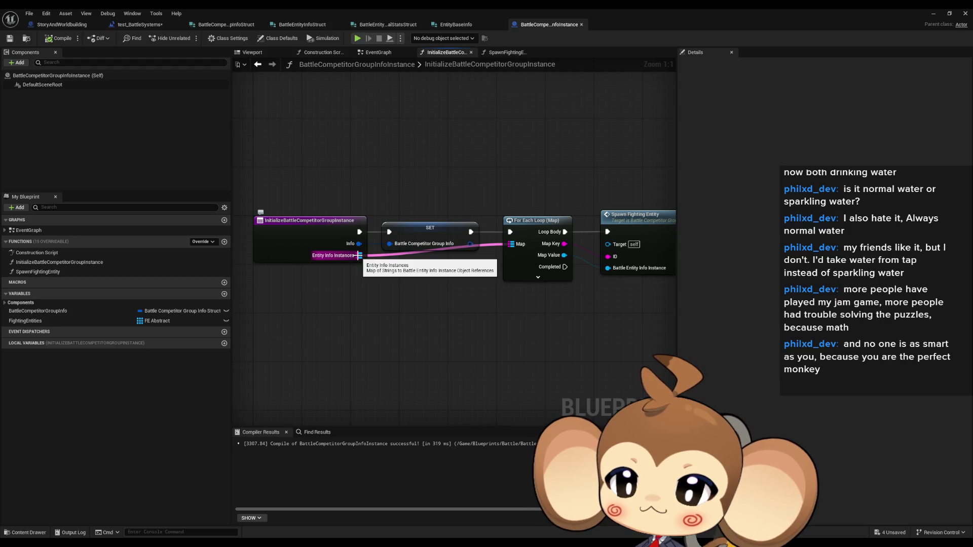
Delete the For Each Loop, the spawn node and the SpawnFightingEntity function.
left_click(76, 319)
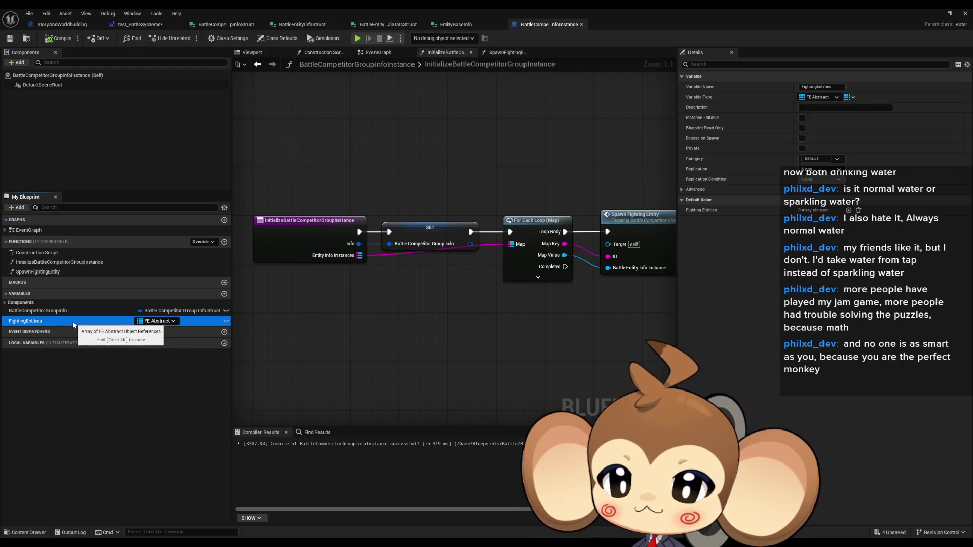
mouse_move(495, 203)
left_mouse_down()
mouse_move(624, 309)
mouse_move(481, 317)
left_mouse_up()
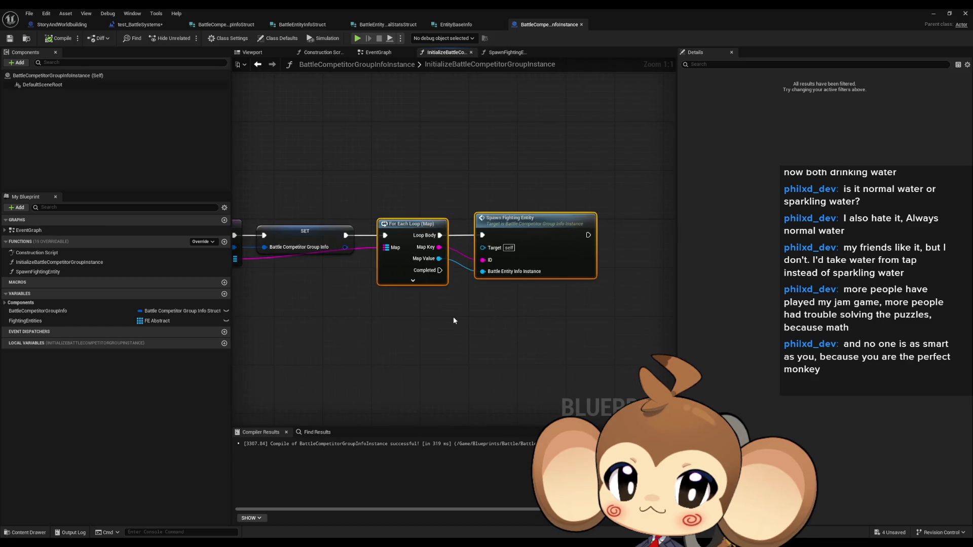
key("Delete")
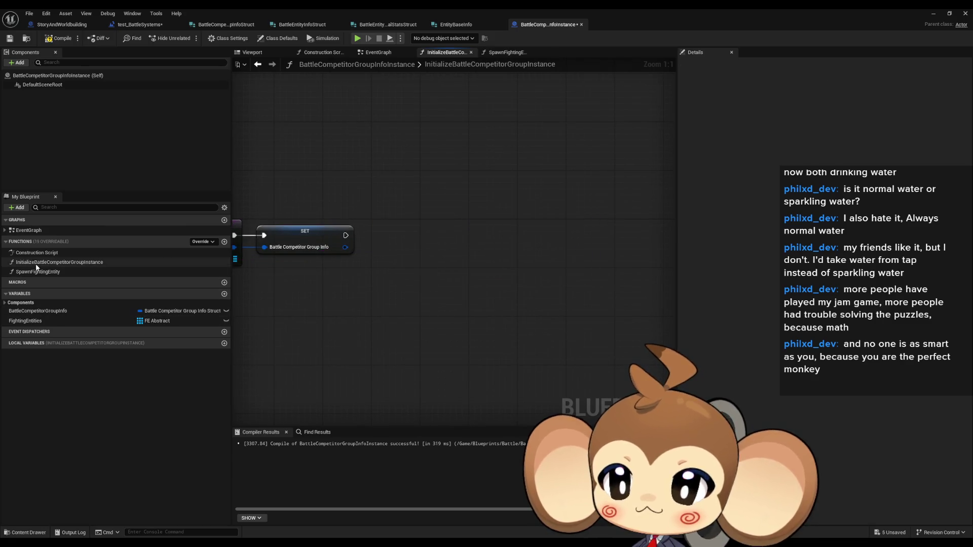
left_click(127, 272)
key("Delete")
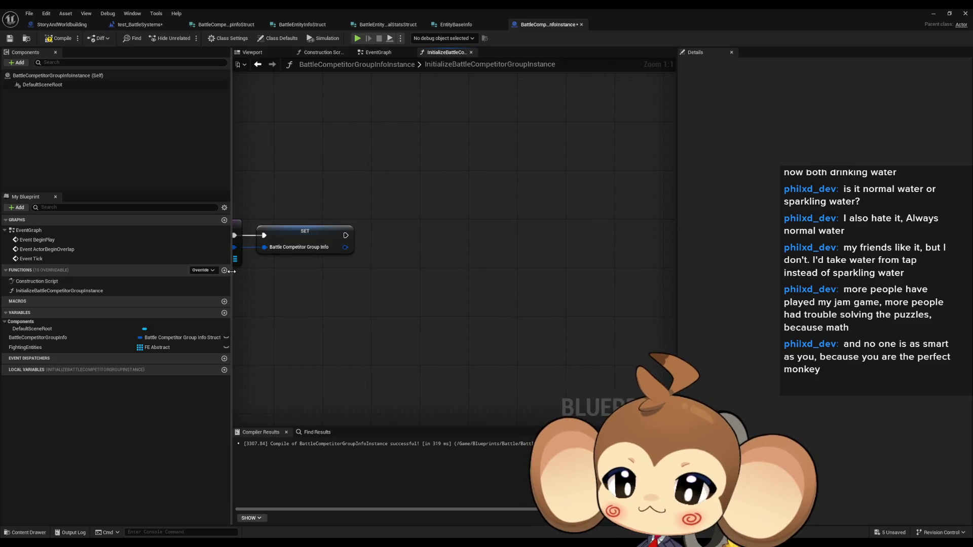
left_click_drag(265, 315, 354, 315)
Rename the FightingEntities variable to EntityInfoInstances and begin changing its type.
left_click(44, 347)
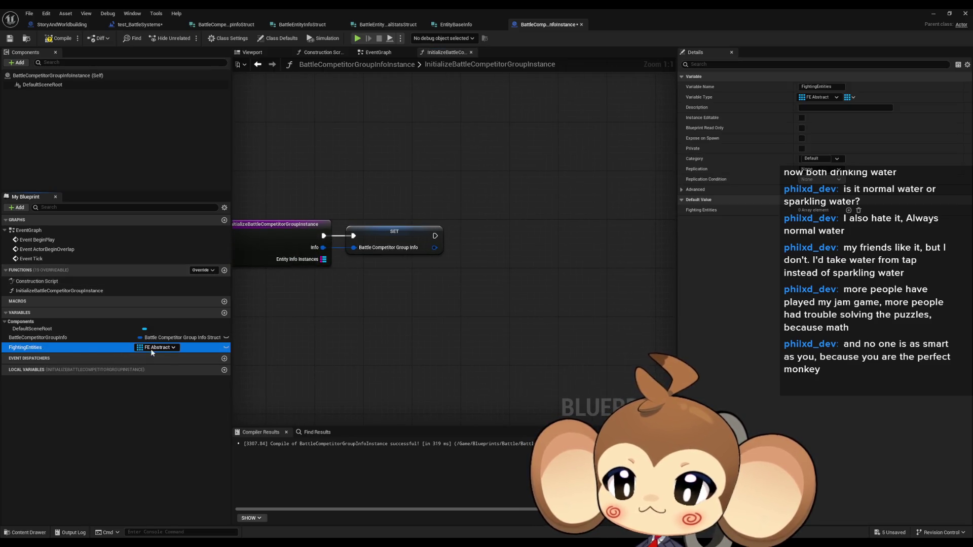
left_click(44, 348)
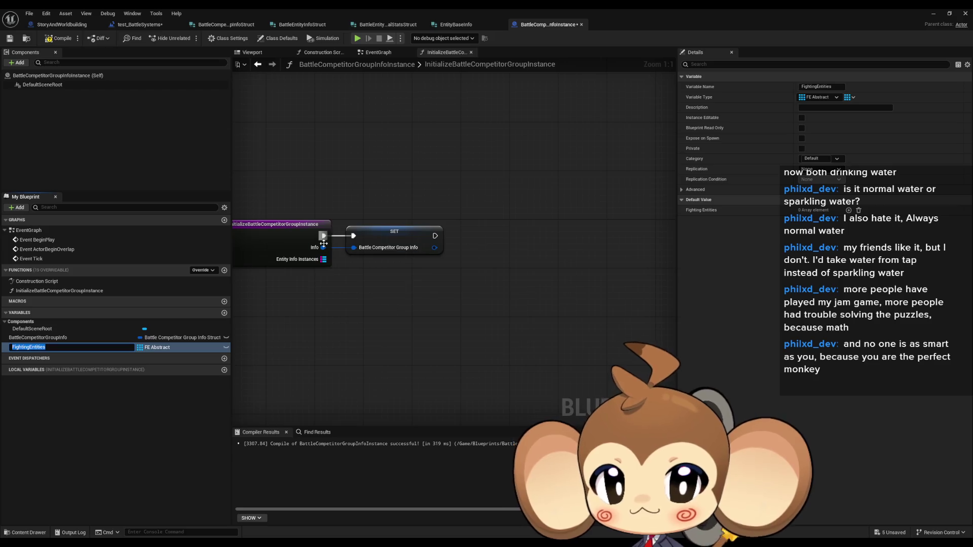
type("EntityIn")
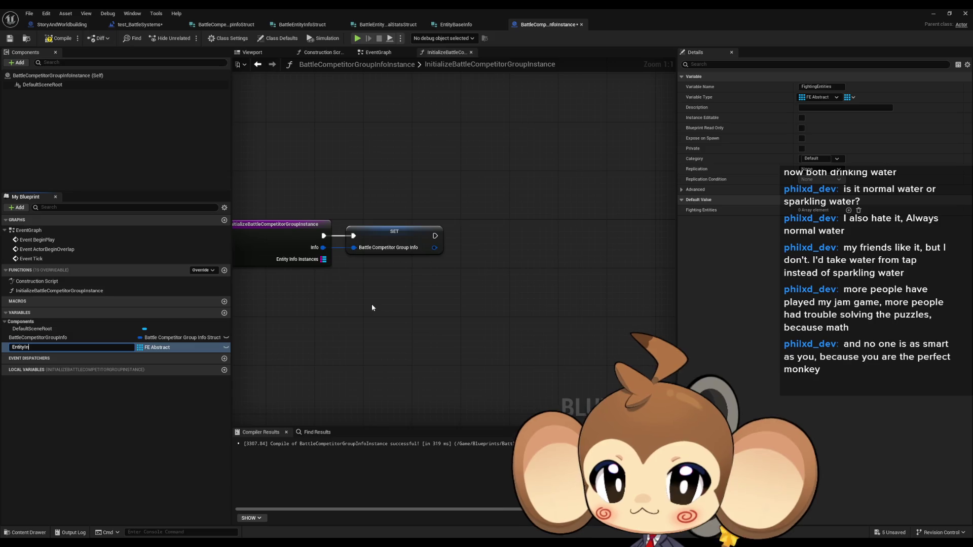
type("foInsta")
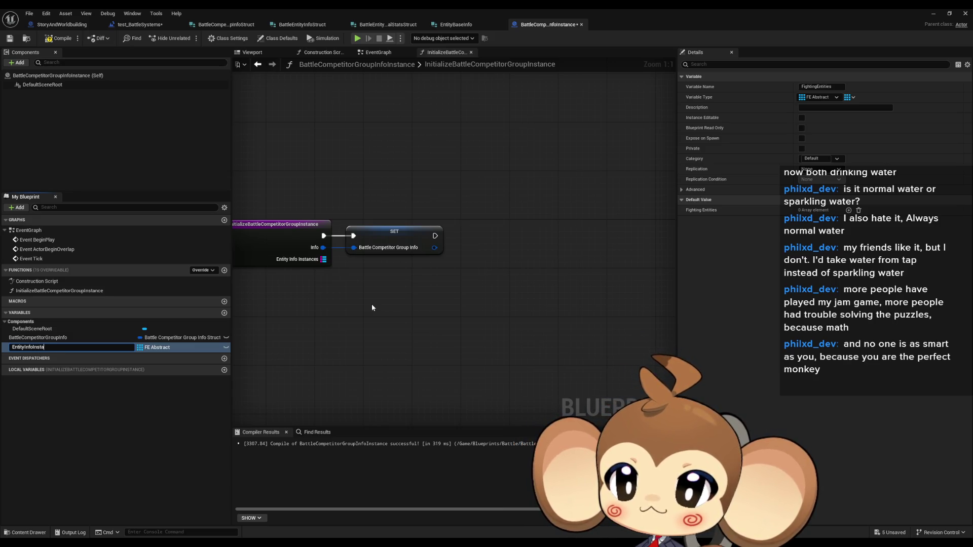
type("nces")
key("Return")
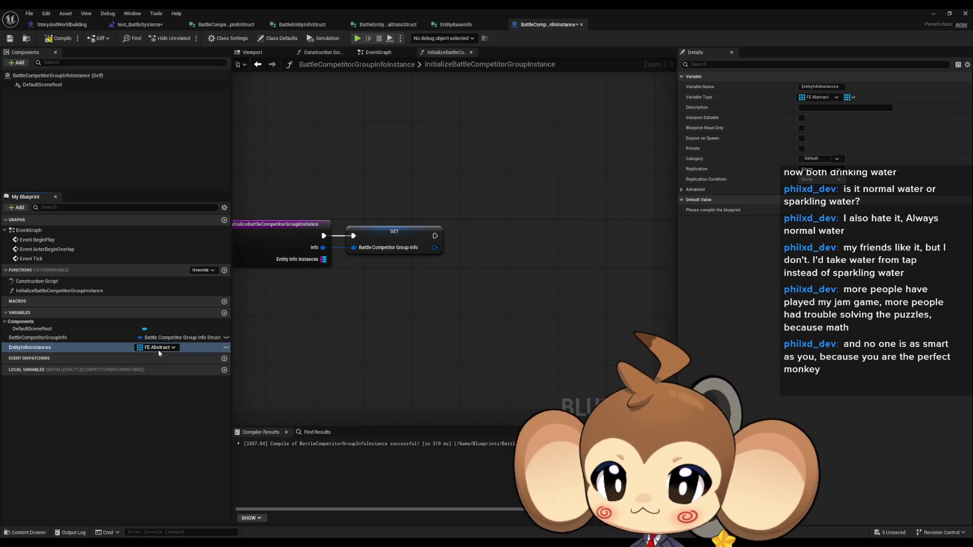
left_click(158, 348)
type("ent info")
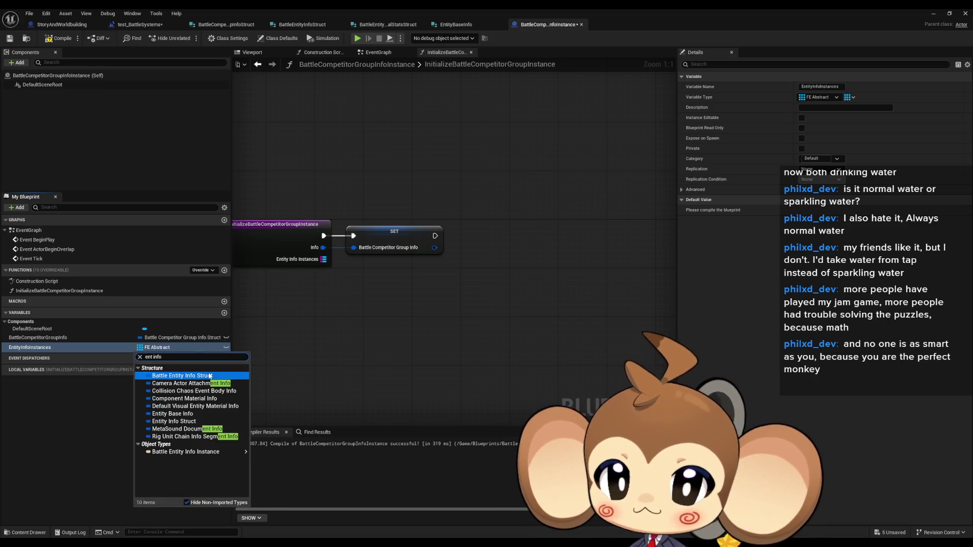
Retype EntityInfoInstances as an array of Battle Entity Info Instance references and drop it into the graph.
mouse_move(323, 259)
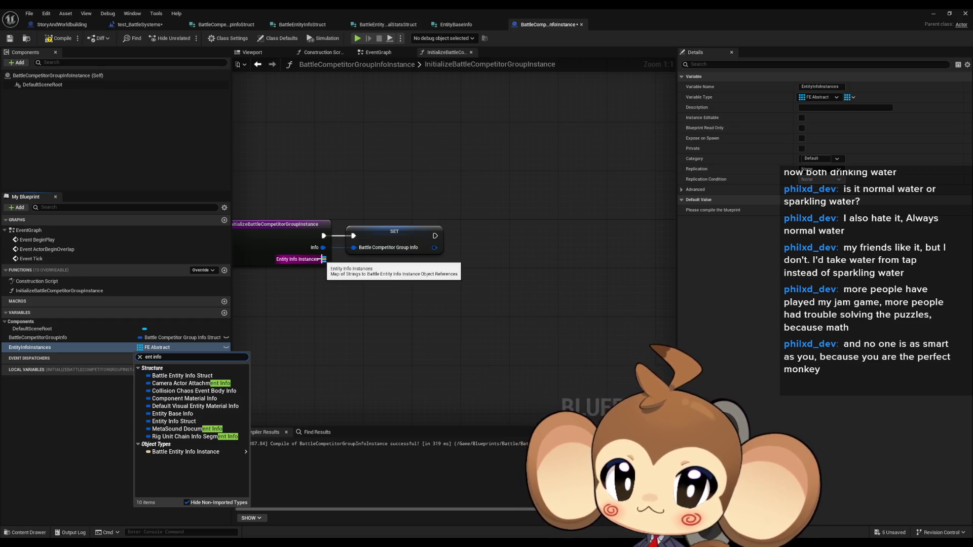
left_click(220, 376)
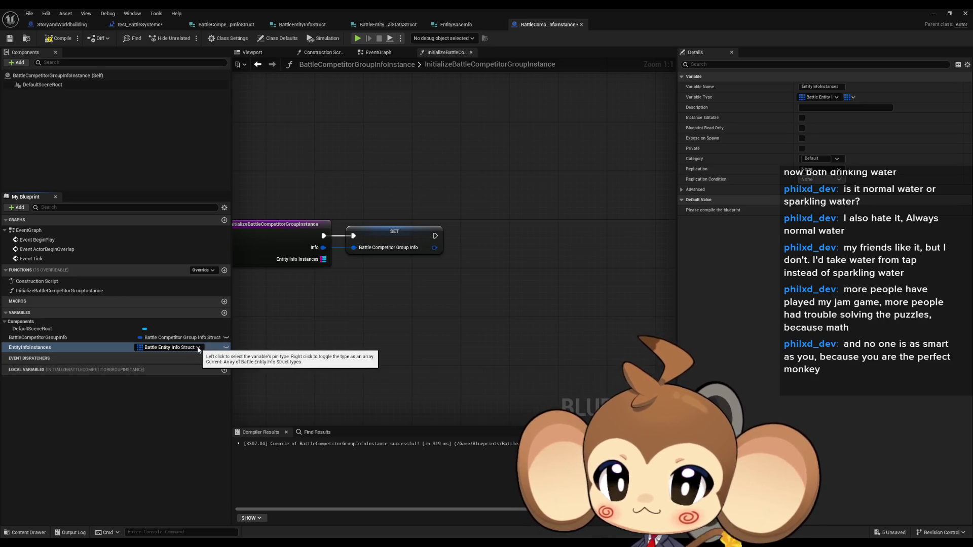
right_click(140, 347)
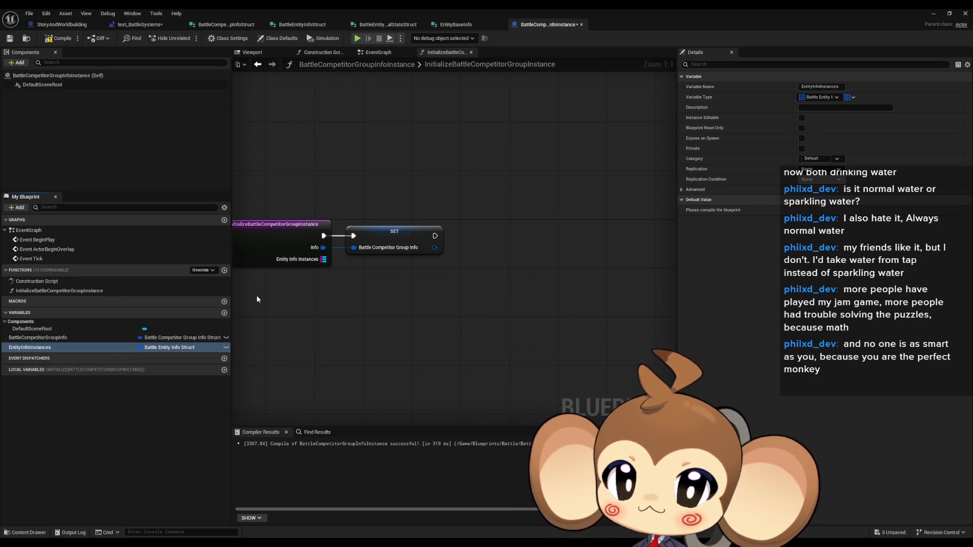
left_click(161, 349)
type("battl")
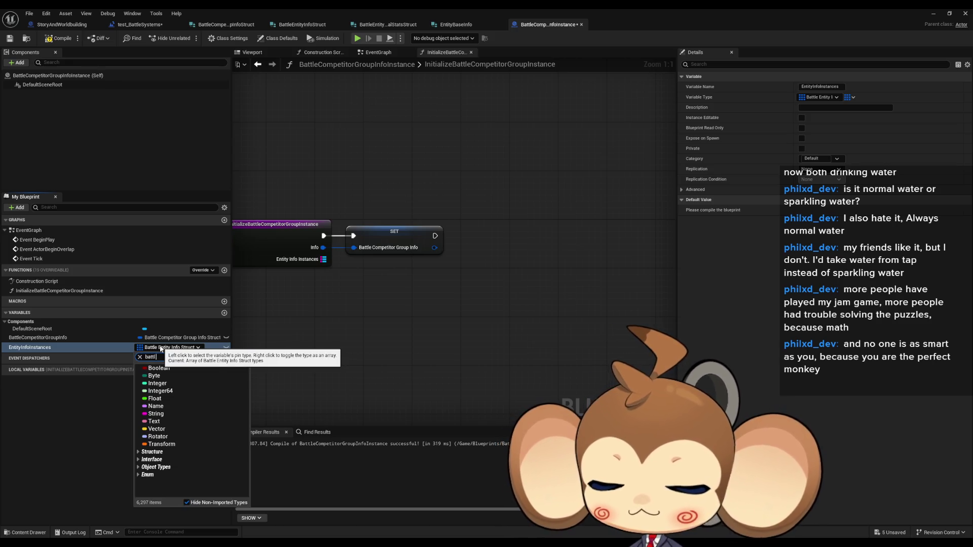
type("inf i")
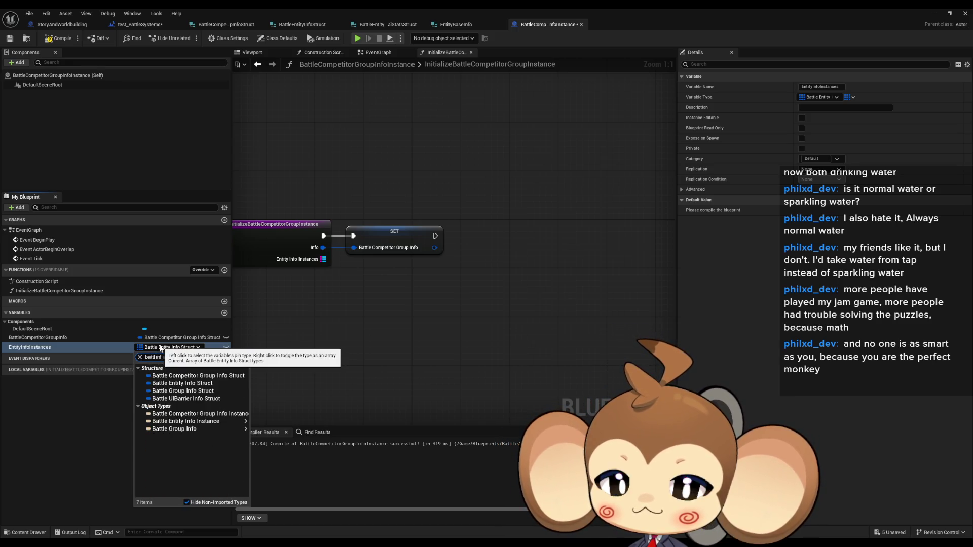
type("nst")
mouse_move(183, 386)
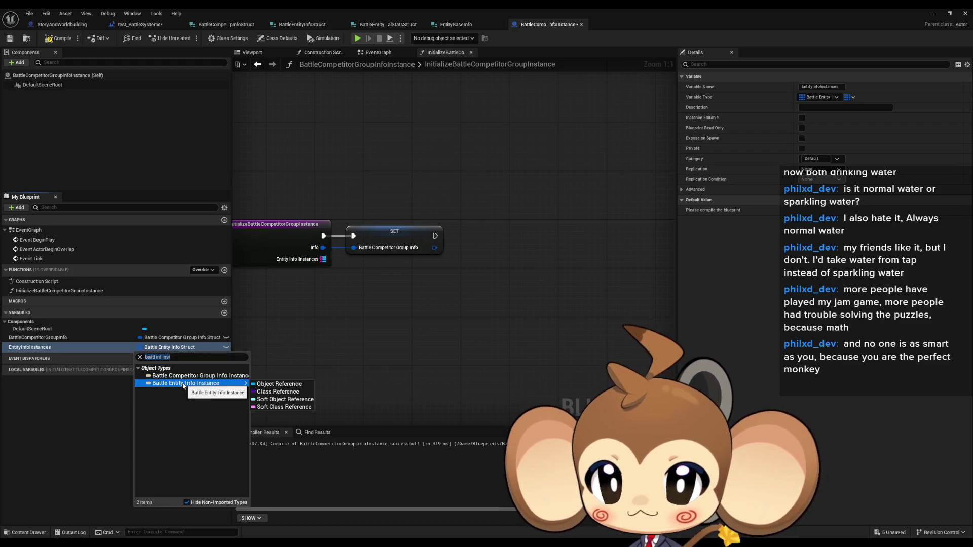
left_click(274, 384)
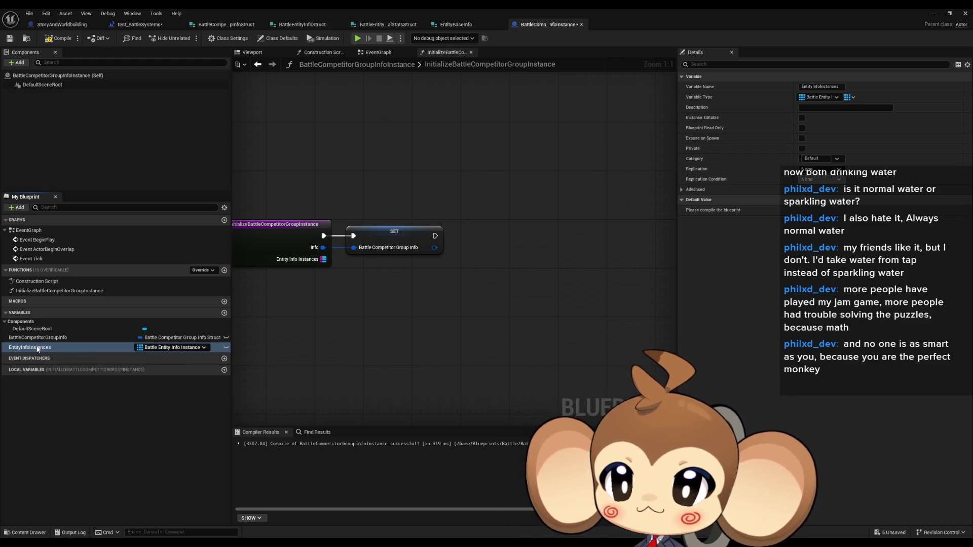
mouse_move(37, 349)
left_mouse_down()
mouse_move(396, 321)
mouse_move(399, 303)
mouse_move(441, 306)
mouse_move(521, 231)
mouse_move(543, 234)
left_mouse_up()
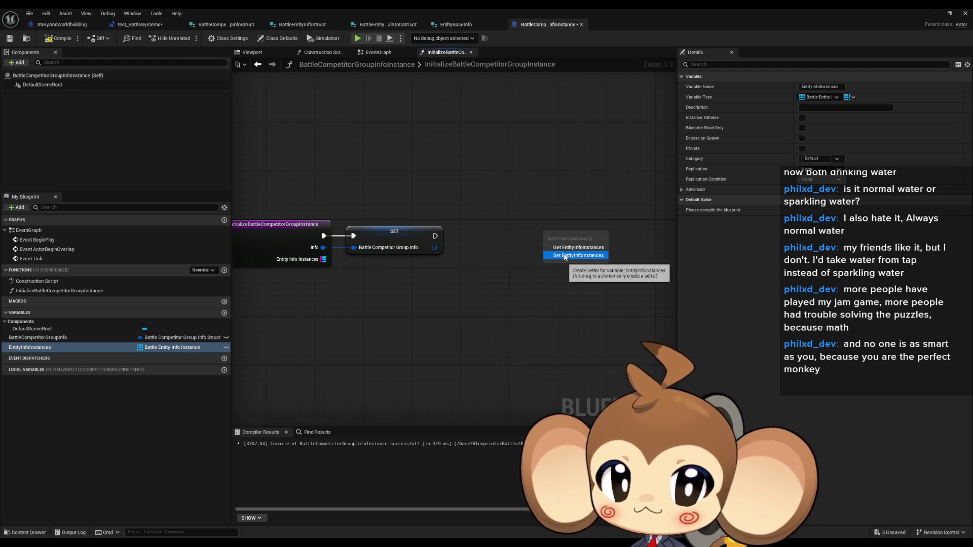
Set EntityInfoInstances from the Values of the Entity Info Instances map, then compile.
left_click(565, 256)
left_click_drag(345, 292, 348, 288)
type("values")
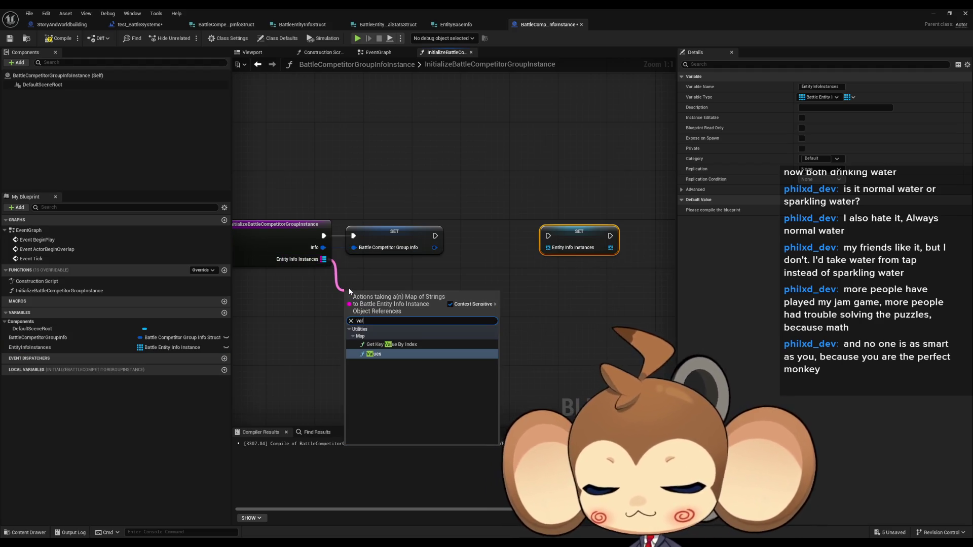
key("Return")
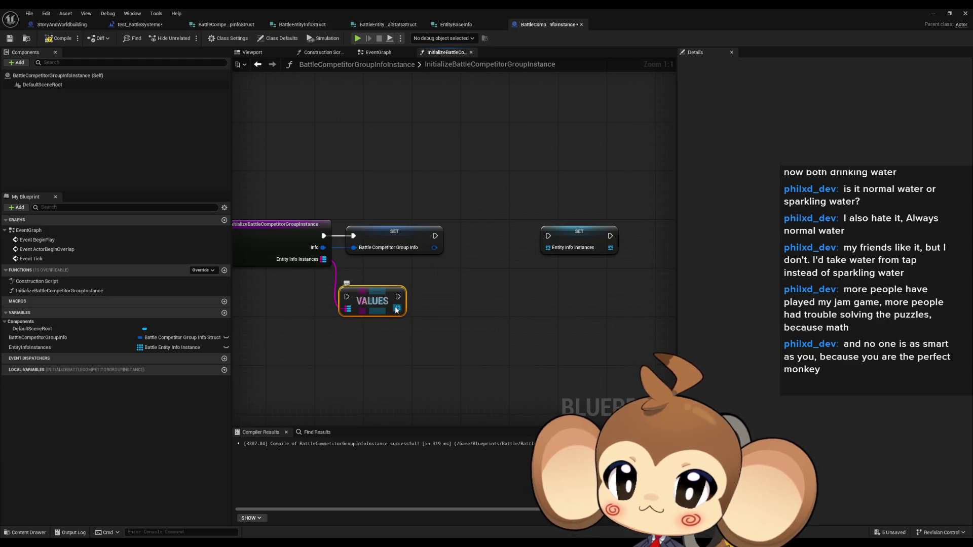
mouse_move(399, 307)
left_mouse_down()
mouse_move(557, 247)
mouse_move(398, 297)
left_mouse_up()
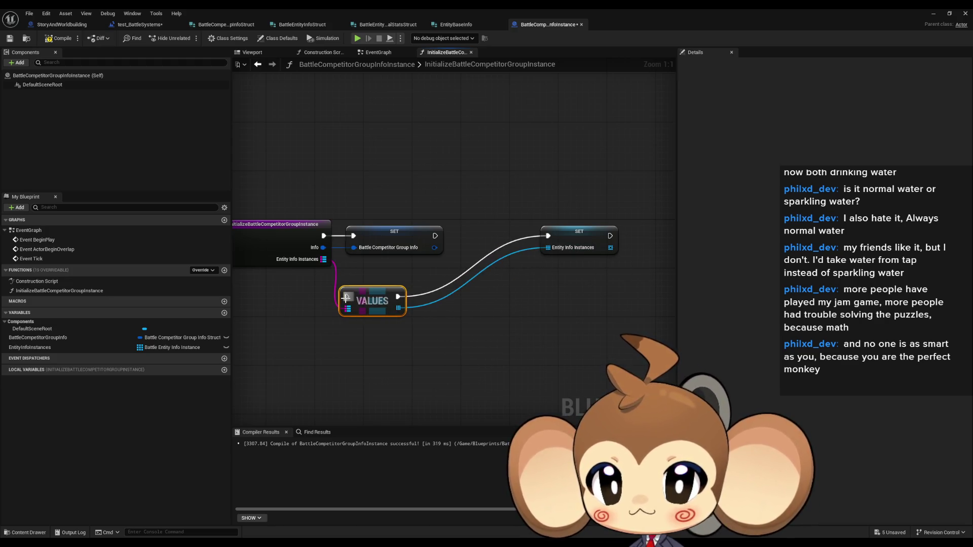
mouse_move(435, 235)
left_mouse_down()
mouse_move(329, 293)
mouse_move(346, 296)
mouse_move(500, 239)
left_mouse_up()
left_click(495, 277)
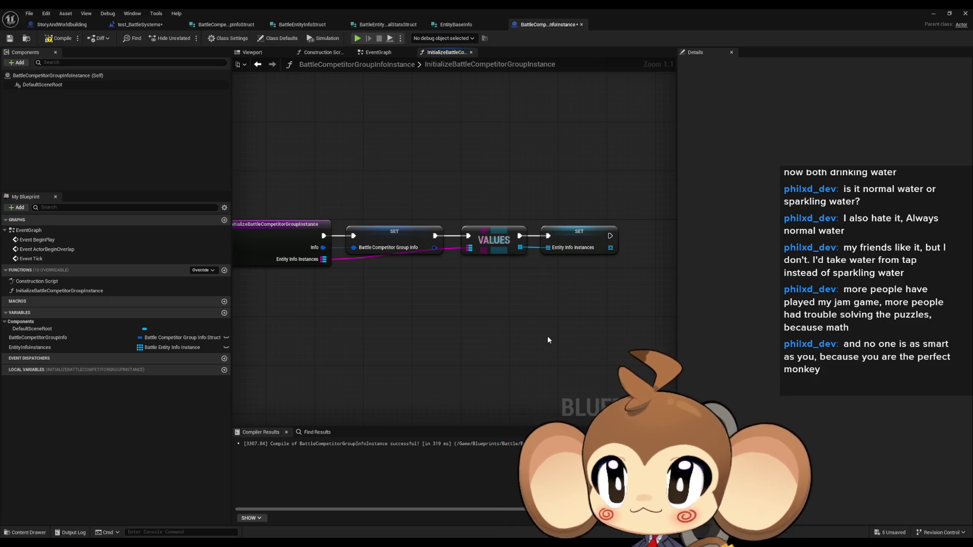
left_click(58, 38)
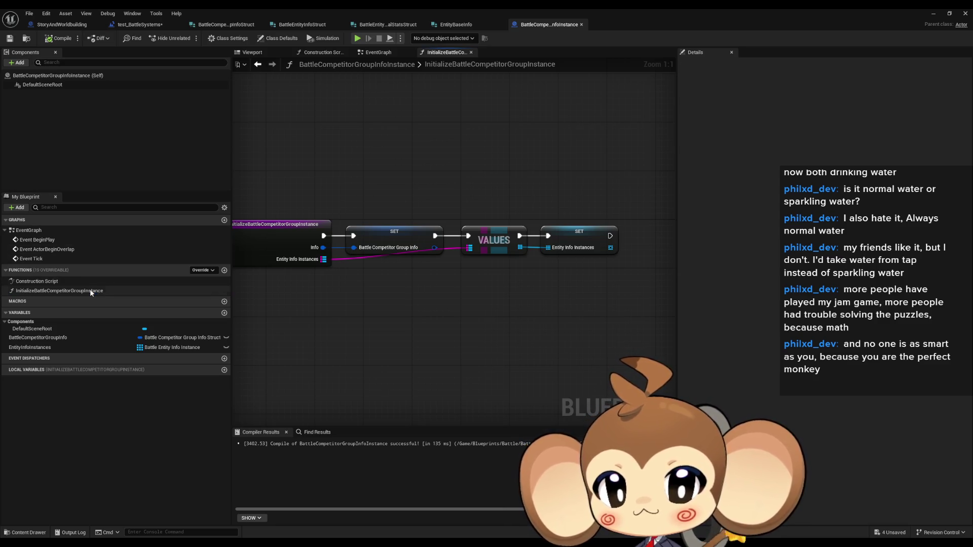
double_click(76, 290)
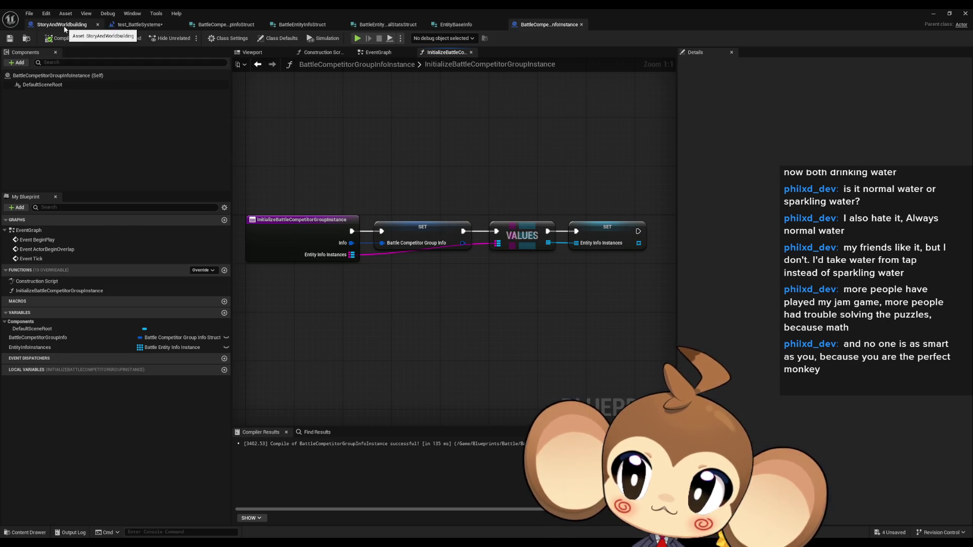
Close StoryAndWorldbuilding and open Battle_Controller's InitializeBattleController function from the test_BattleSystems graph.
left_click(97, 24)
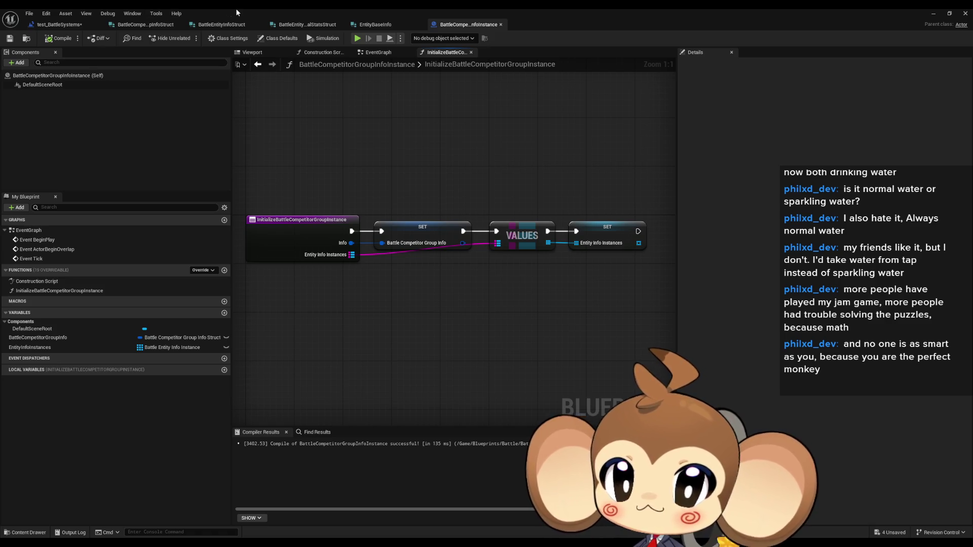
left_click(56, 24)
left_click_drag(530, 187, 515, 227)
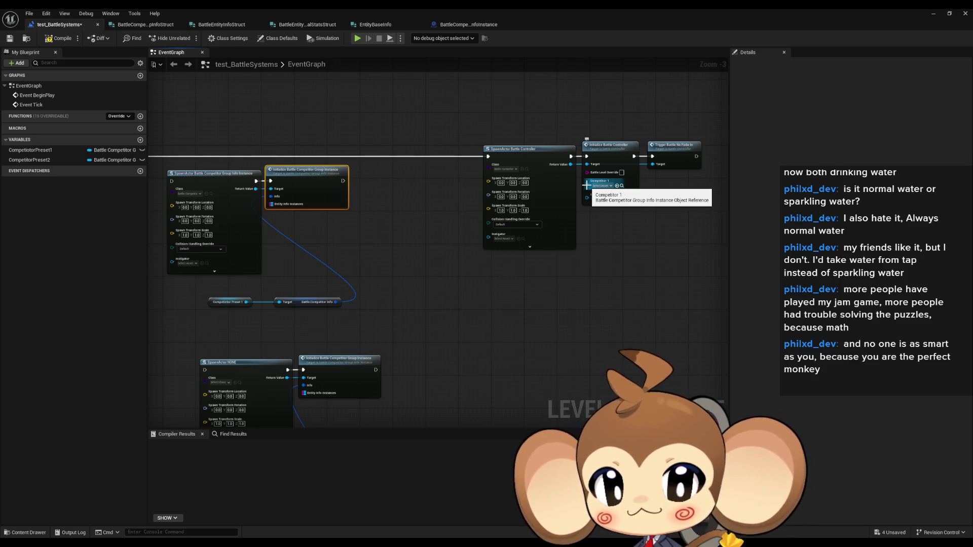
left_click(610, 150)
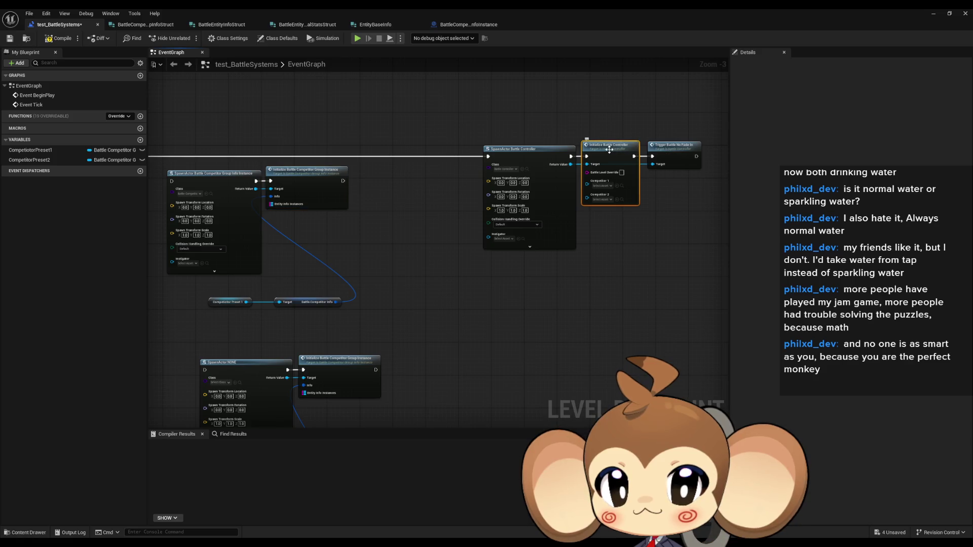
double_click(610, 149)
scroll(421, 274, "up", 4)
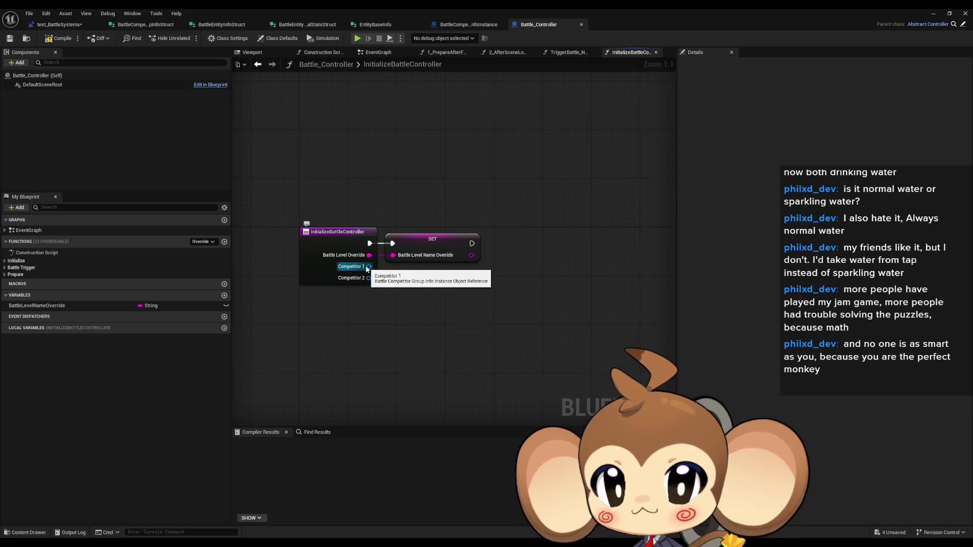
left_click(6, 261)
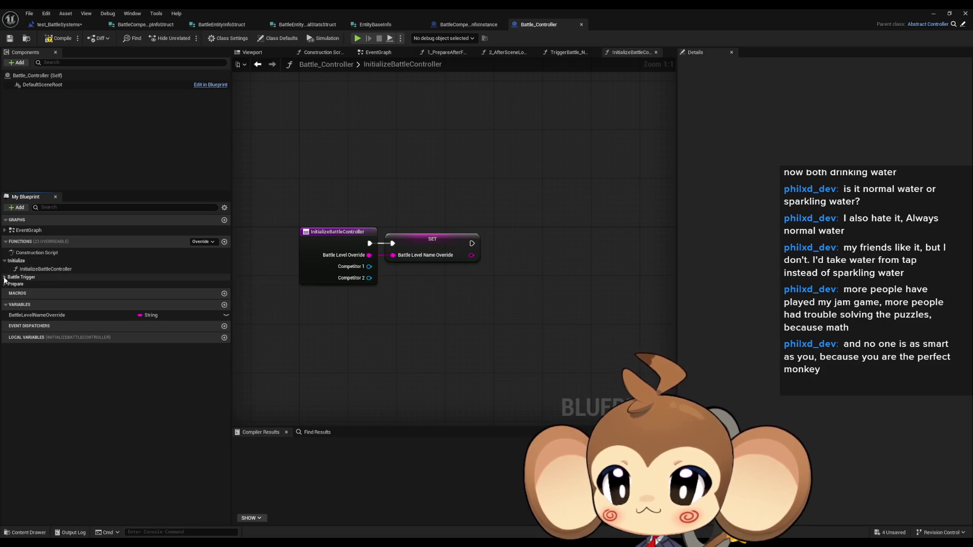
left_click(5, 277)
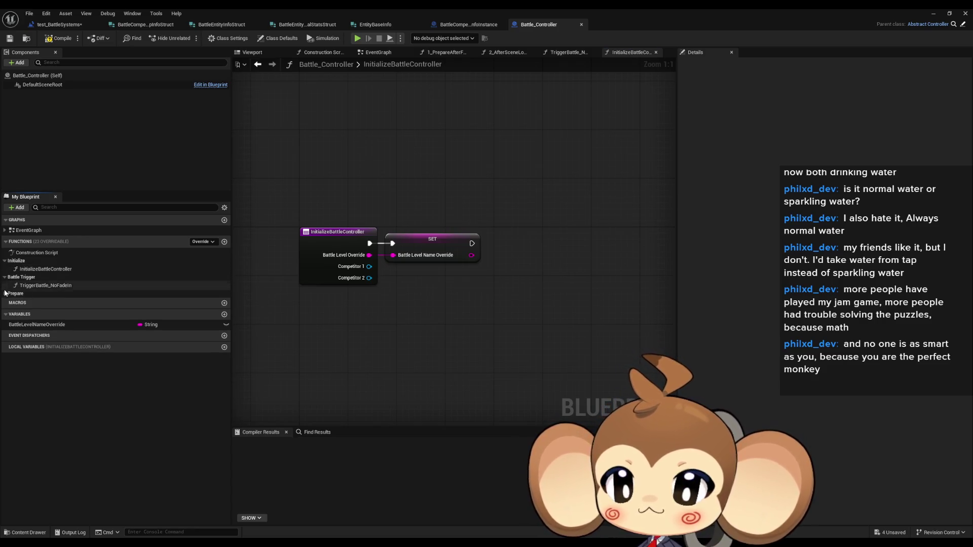
left_click(5, 293)
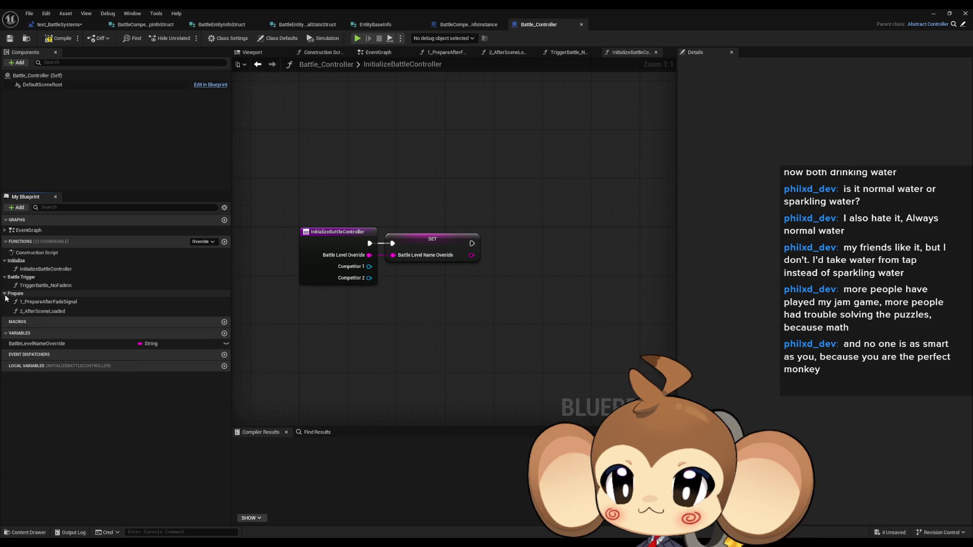
double_click(68, 303)
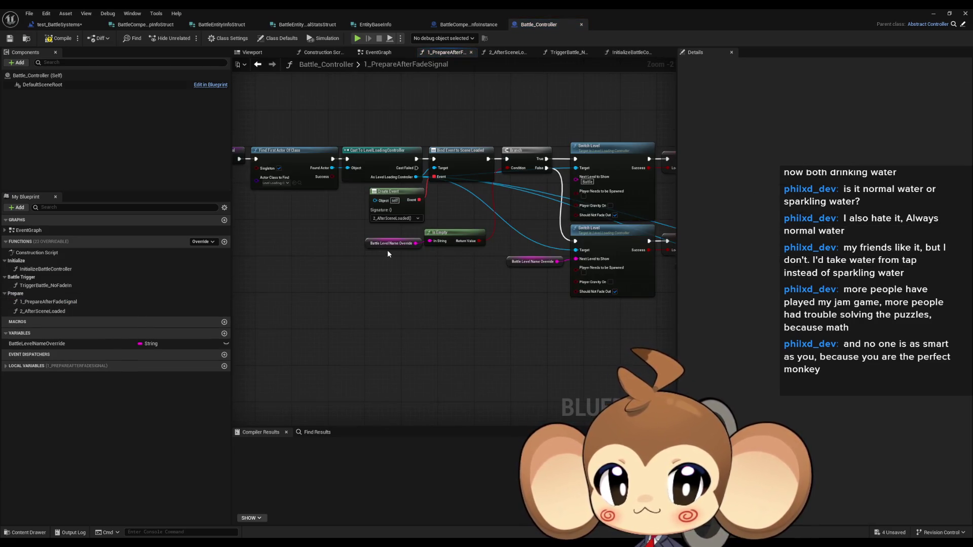
scroll(385, 251, "up", 2)
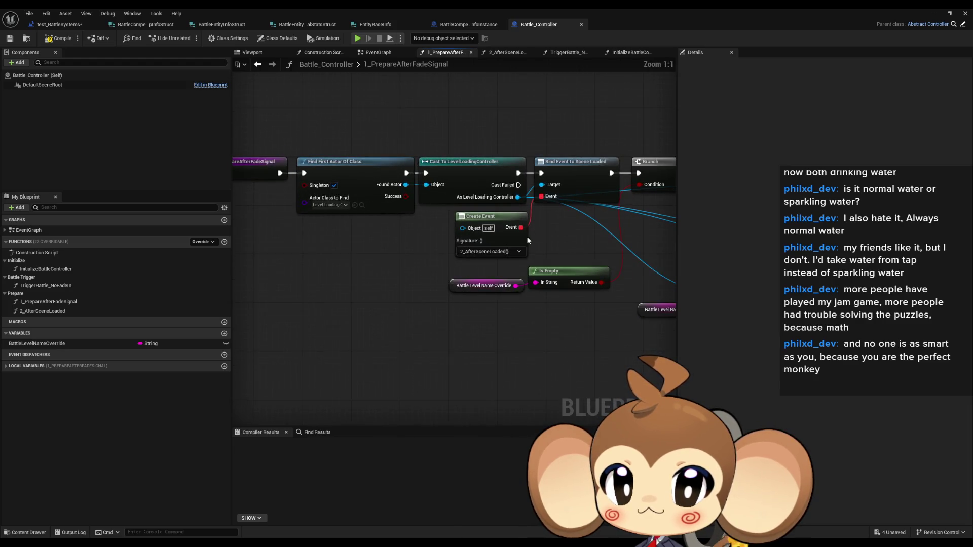
left_click_drag(528, 236, 281, 260)
scroll(411, 282, "down", 4)
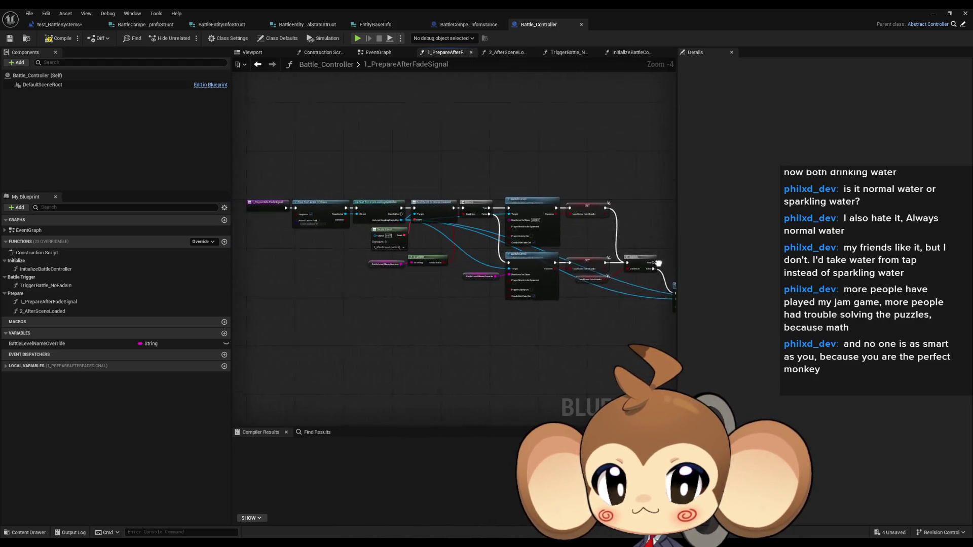
left_click_drag(411, 281, 445, 271)
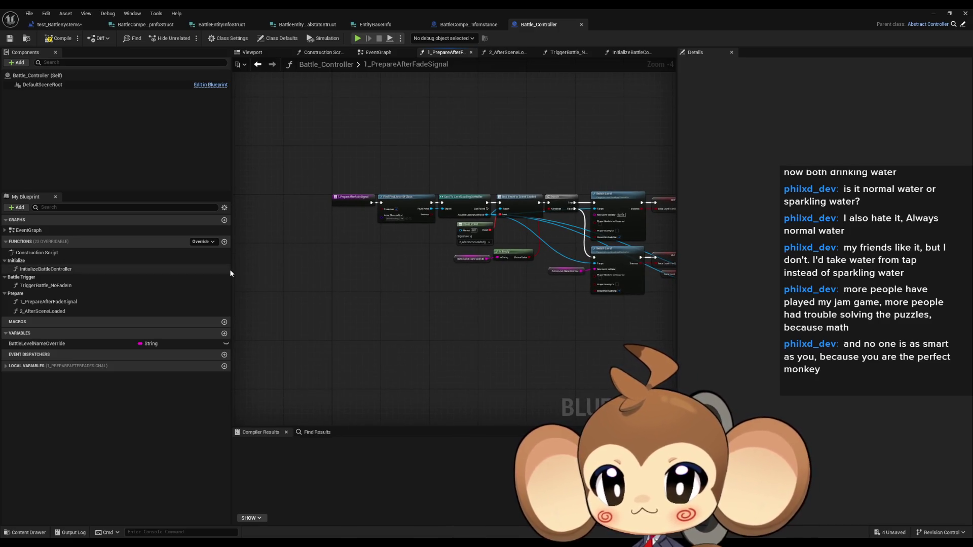
double_click(48, 270)
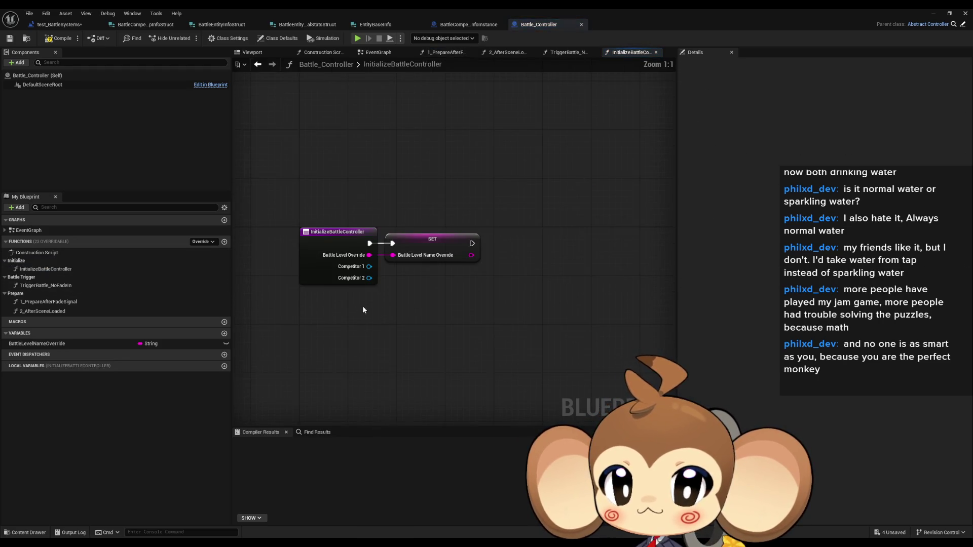
Promote the Competitor 1 and Competitor 2 inputs to Competitor1 and Competitor2 variables.
left_click_drag(369, 267, 406, 297)
type("promote")
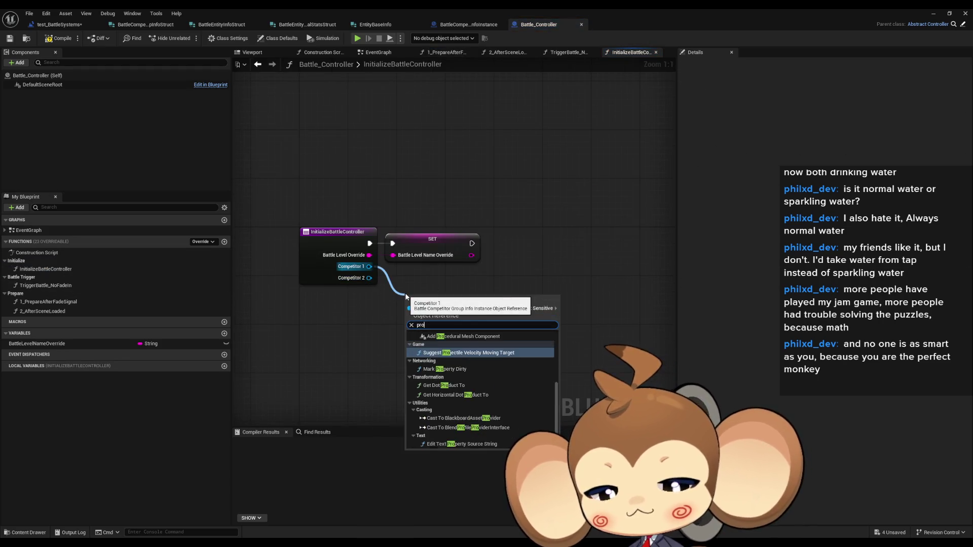
key("Return")
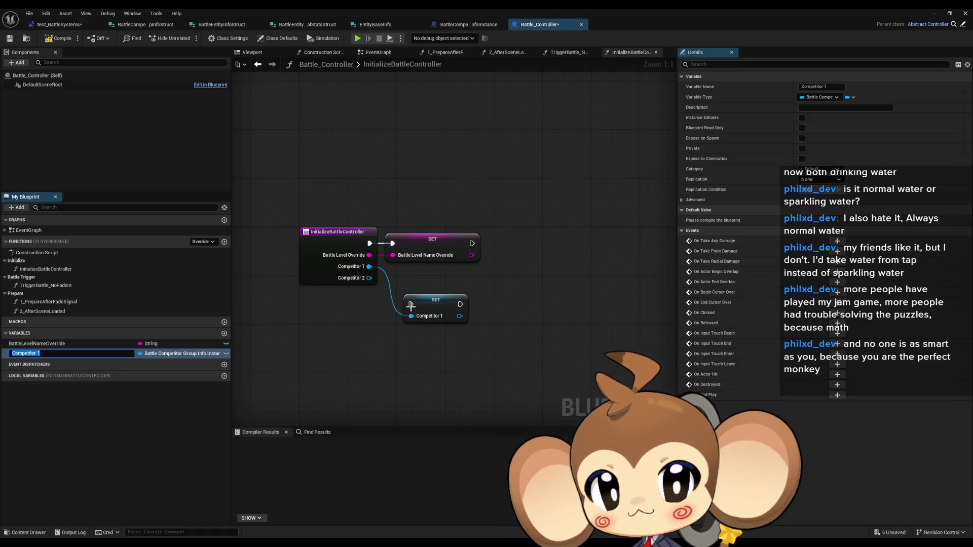
left_click_drag(369, 278, 368, 323)
type("promo")
key("Return")
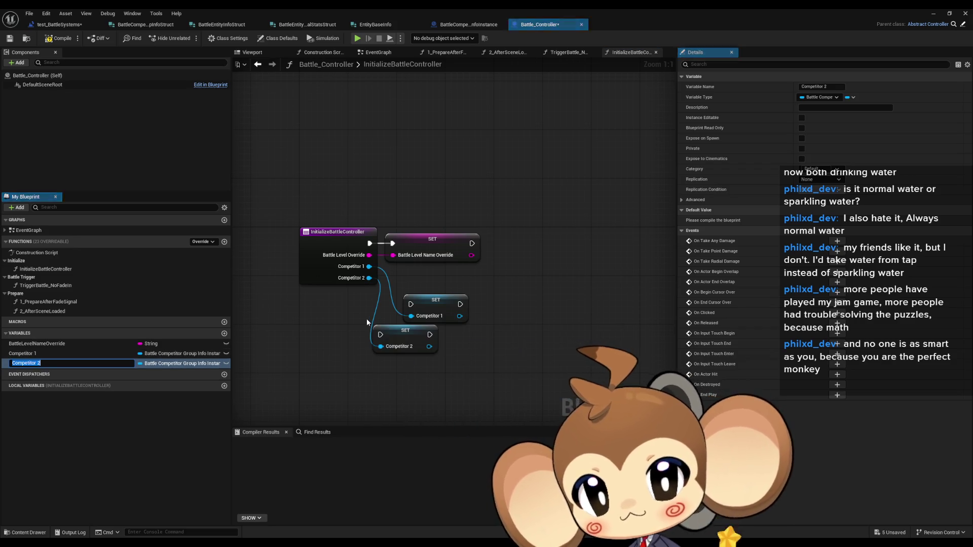
key("Return")
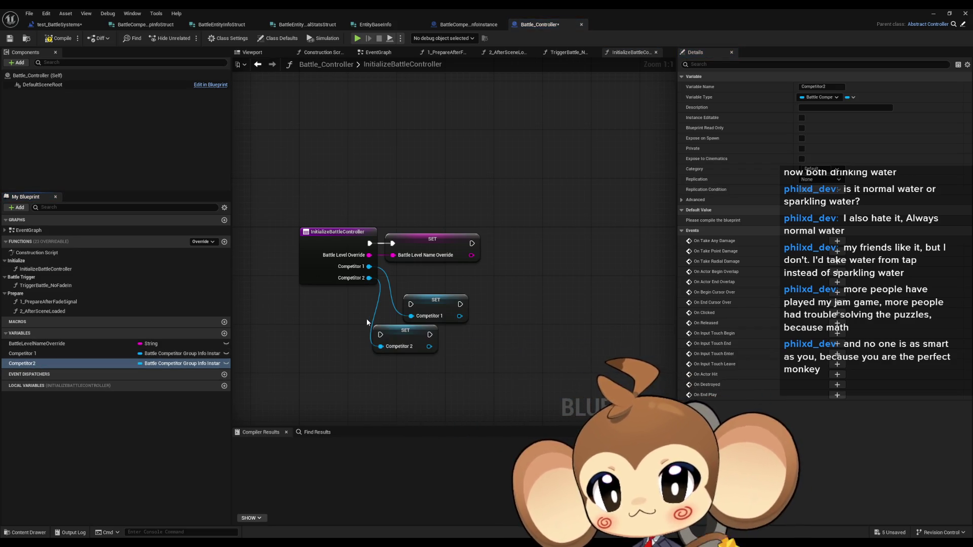
key("Up")
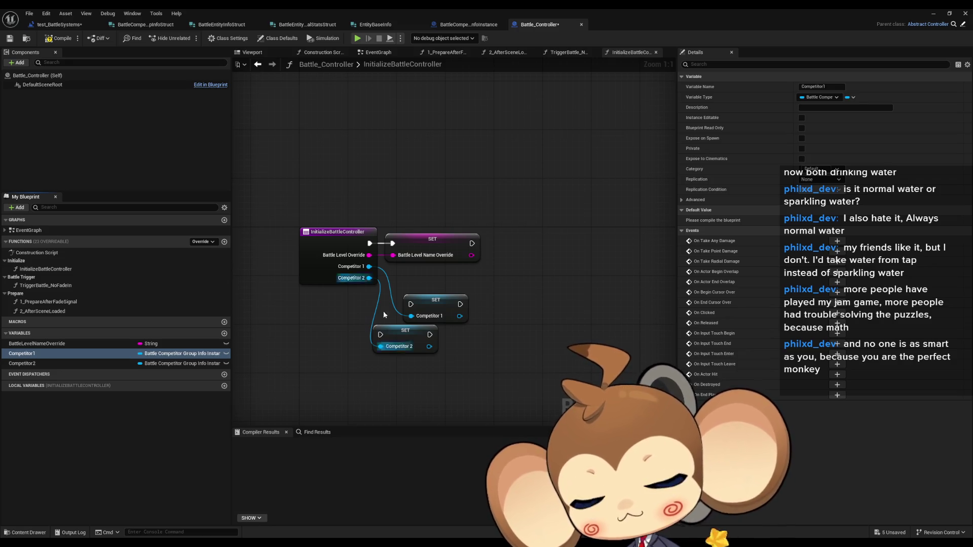
Chain both competitor SET nodes after SET Battle Level Name Override and align them.
left_click_drag(436, 304, 423, 299)
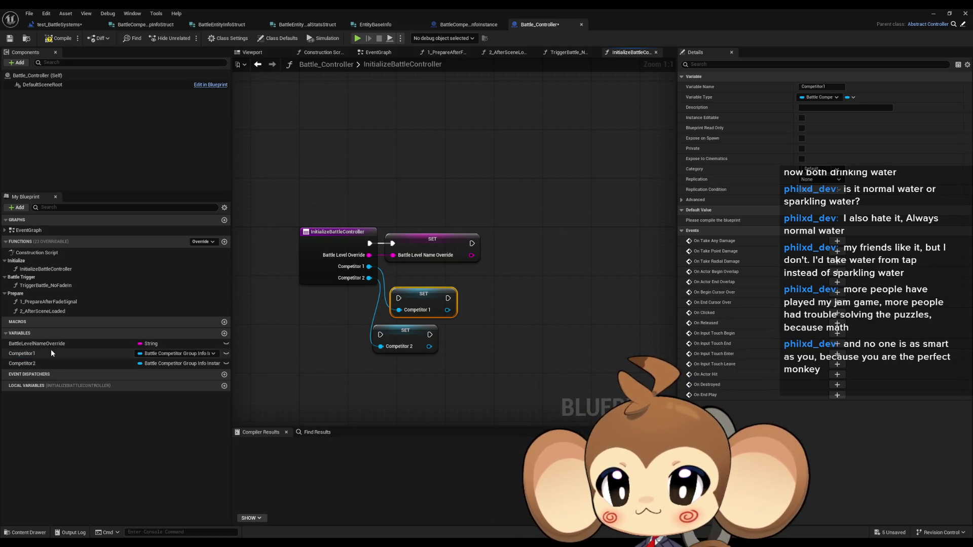
mouse_move(472, 243)
left_mouse_down()
mouse_move(525, 256)
mouse_move(427, 292)
left_mouse_up()
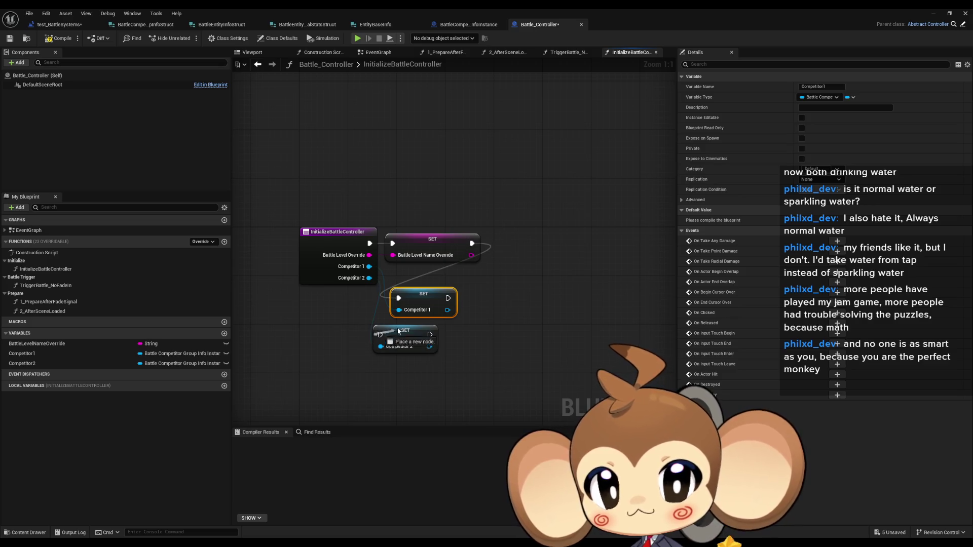
left_click_drag(402, 332, 481, 303)
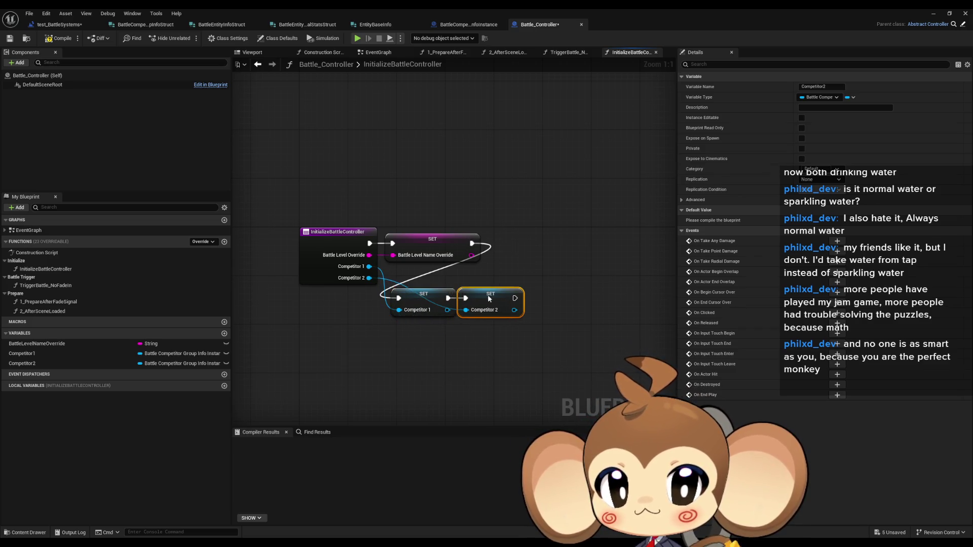
left_click_drag(434, 278, 486, 312)
left_click_drag(418, 304, 509, 244)
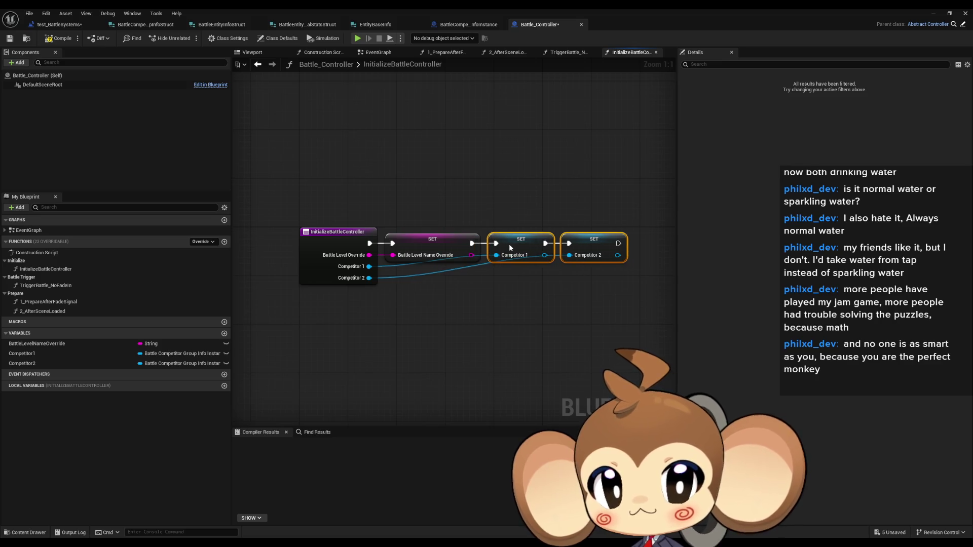
left_click(485, 317)
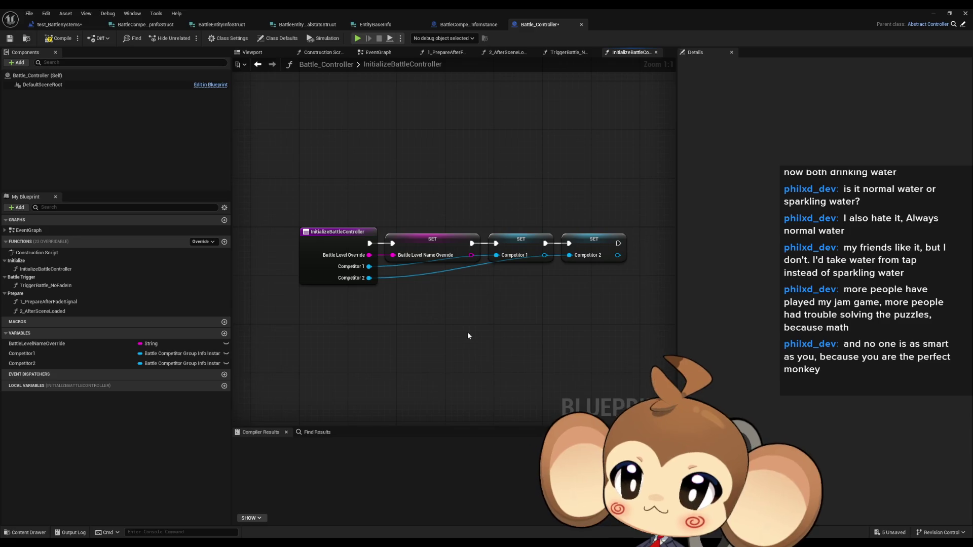
In 1_PrepareAfterFadeSignal, add a Competitor1 getter feeding Get Battle Competitor Group Info.
double_click(82, 303)
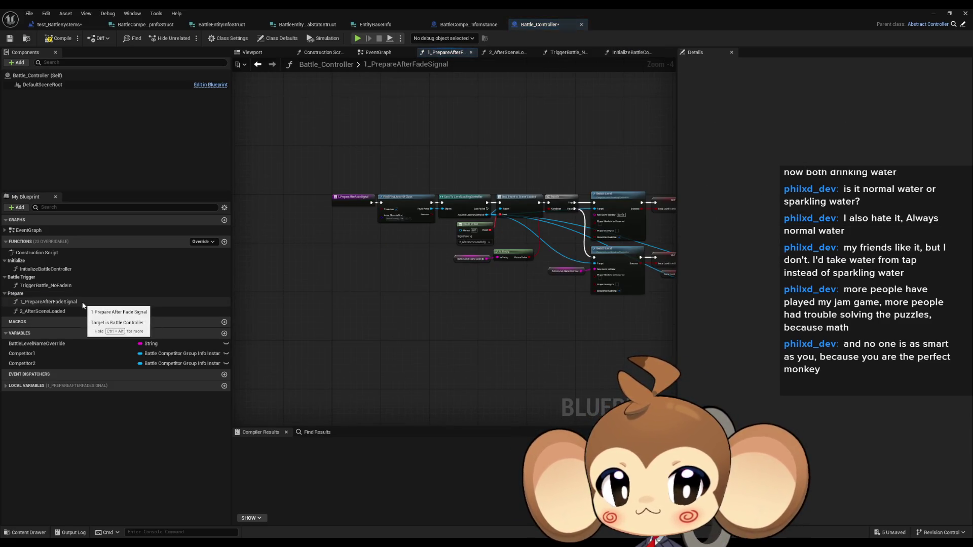
mouse_move(30, 354)
left_mouse_down()
mouse_move(359, 272)
mouse_move(326, 301)
mouse_move(369, 309)
left_mouse_up()
left_click(385, 289)
scroll(385, 276, "up", 4)
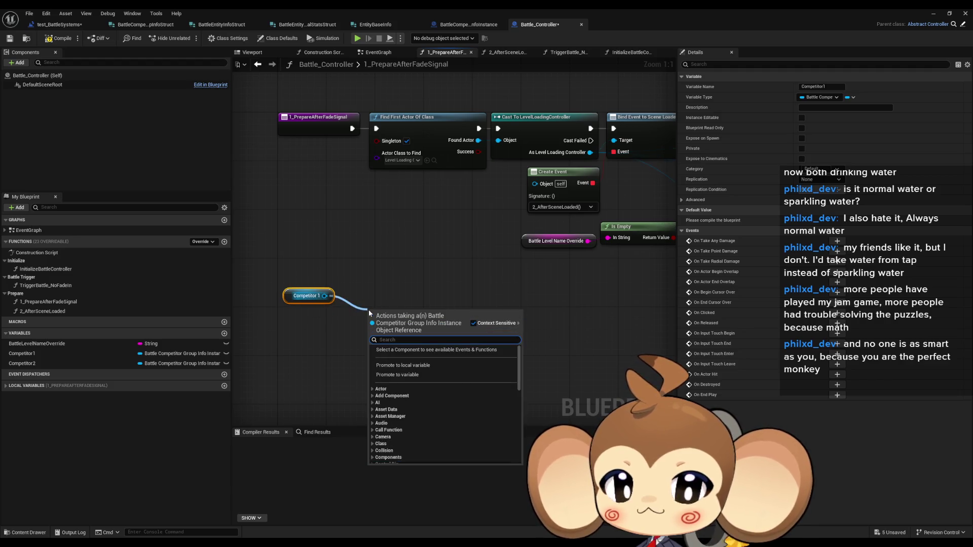
type("inf")
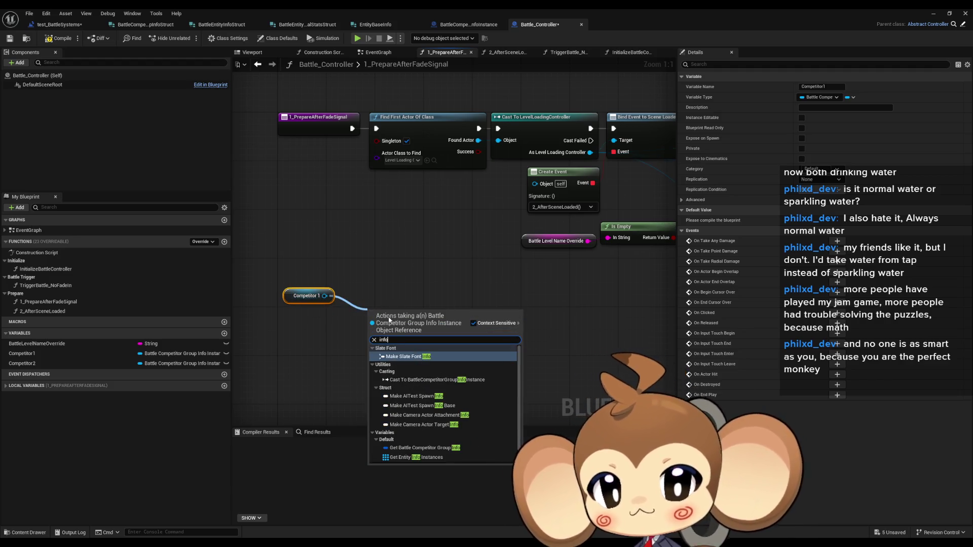
type("o")
left_click(455, 431)
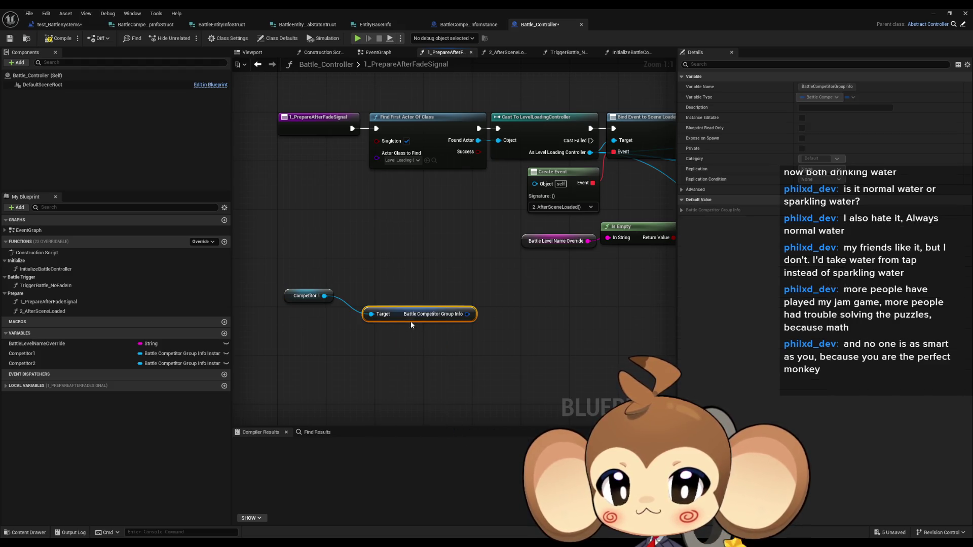
Add a Break Battle Competitor Group Info Struct node, then switch to BattleCompetitorGroupInfoInstance.
mouse_move(411, 320)
left_mouse_down()
mouse_move(386, 299)
mouse_move(392, 324)
mouse_move(354, 346)
left_mouse_up()
type("break")
left_click(423, 363)
left_click(545, 330)
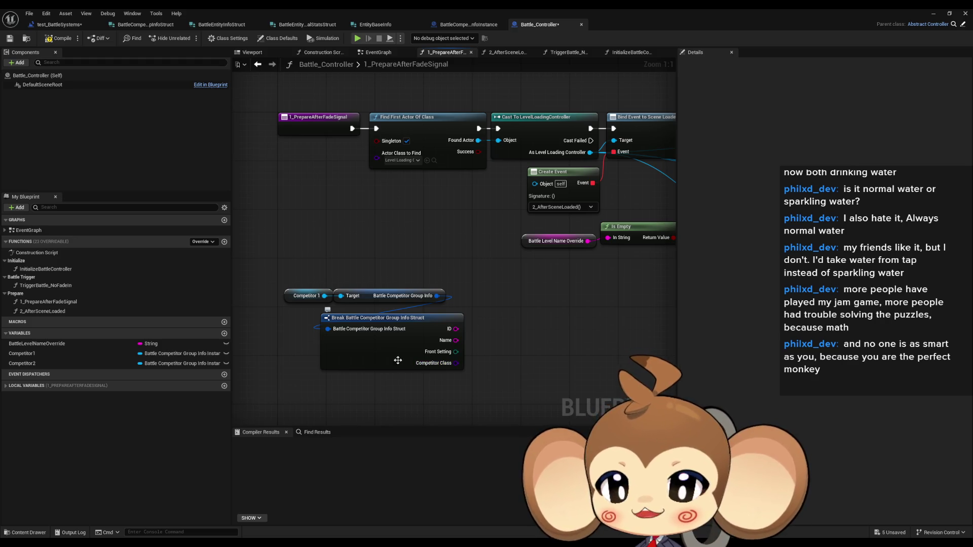
left_click_drag(356, 350, 367, 356)
left_click(520, 259)
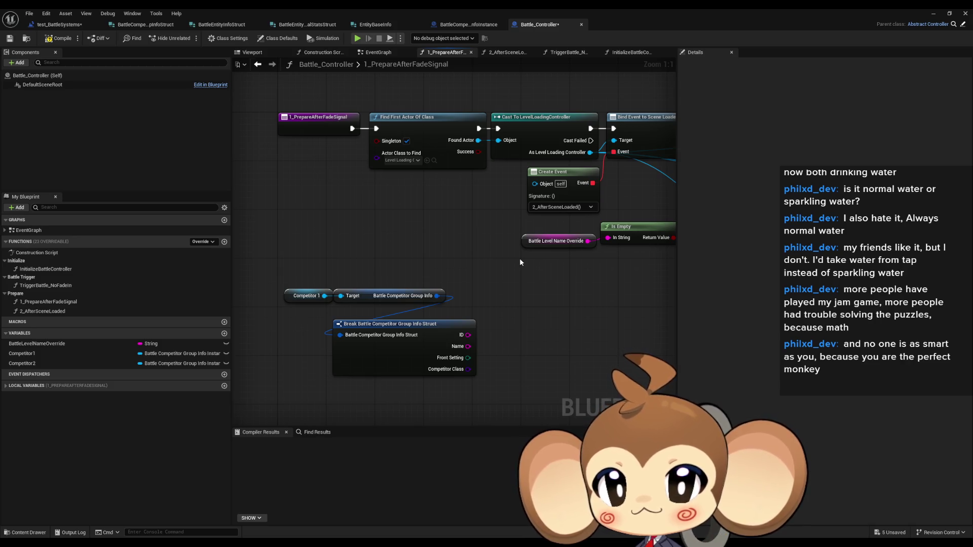
left_click(453, 25)
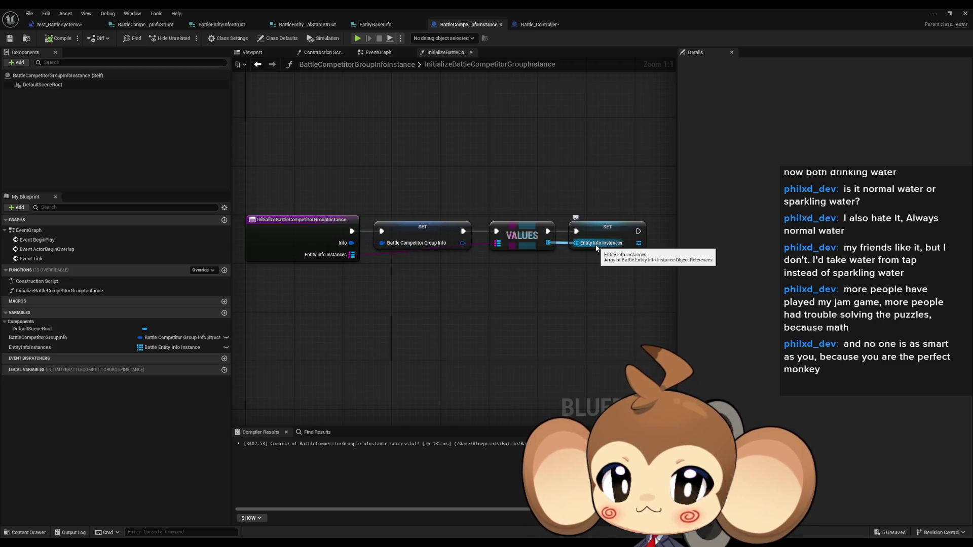
left_click_drag(409, 310, 435, 314)
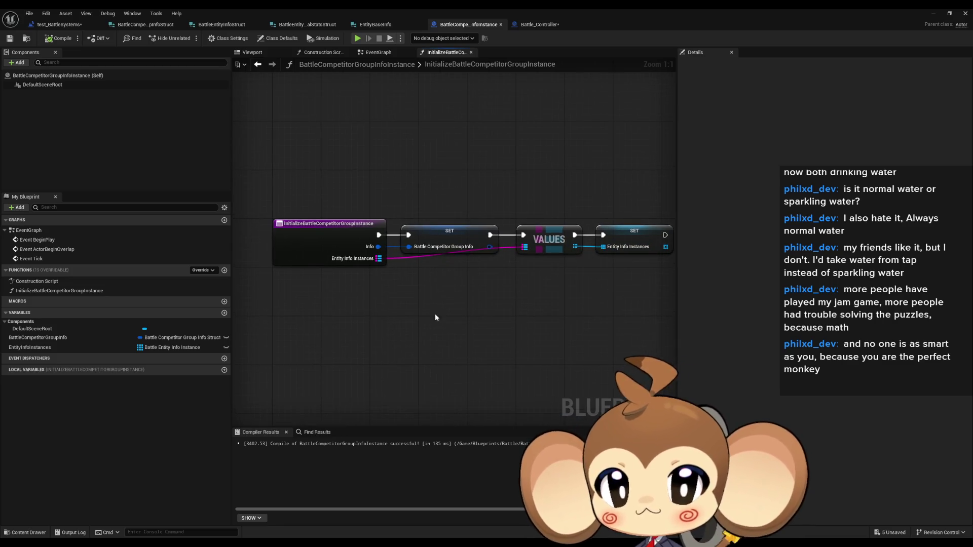
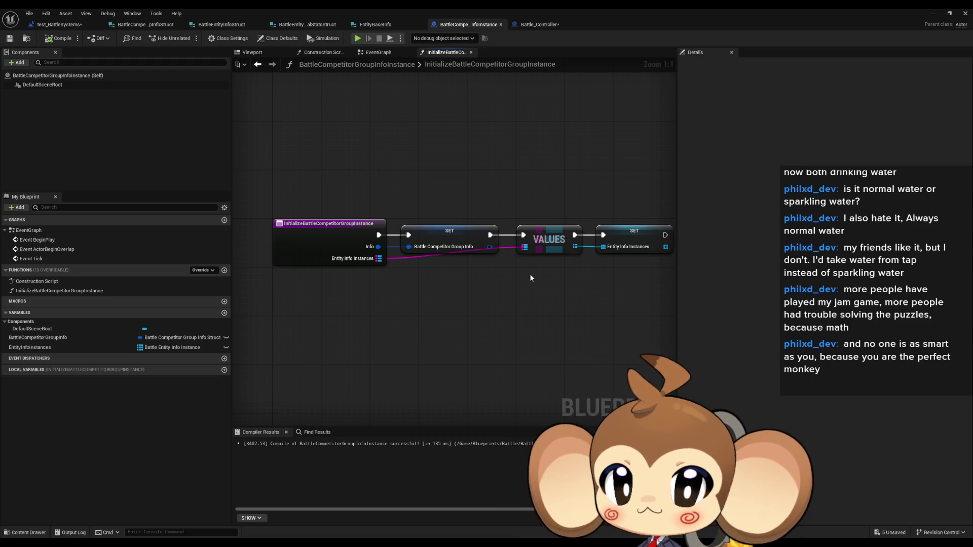
Add a For Each Loop (Map) node fed by Entity Info Instances, placed below the entry node.
left_click_drag(537, 257, 536, 296)
type("fr")
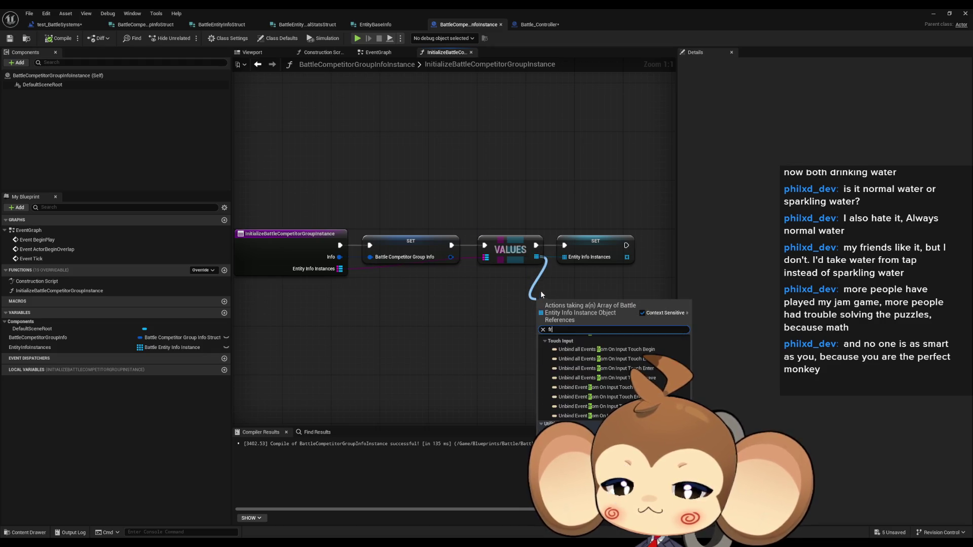
key("Escape")
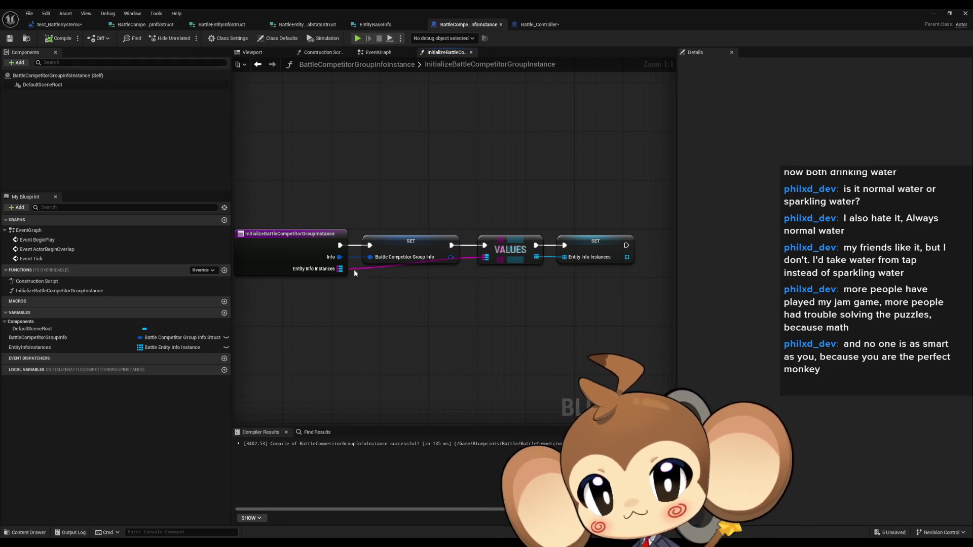
left_click_drag(339, 269, 380, 291)
type("forea")
key("Return")
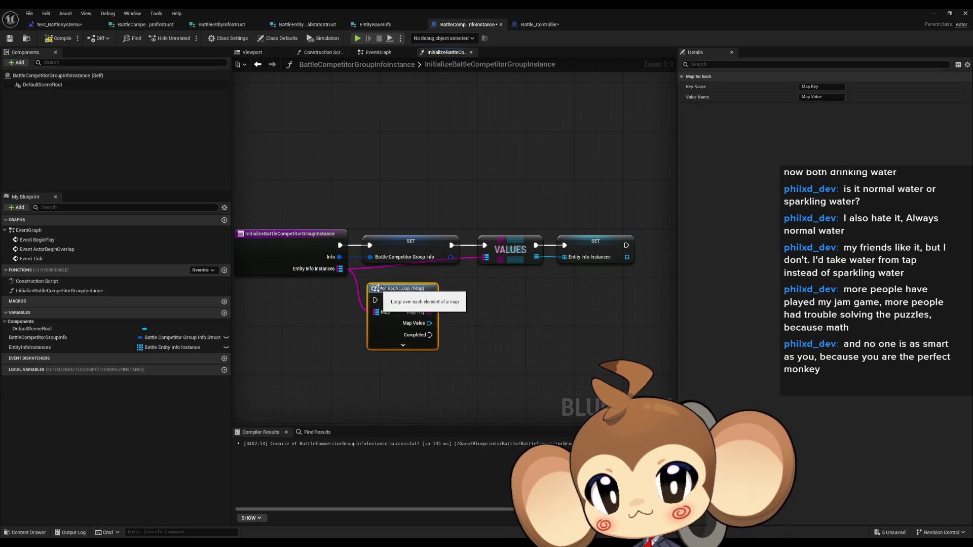
mouse_move(449, 337)
left_mouse_down()
mouse_move(511, 348)
mouse_move(543, 336)
left_mouse_up()
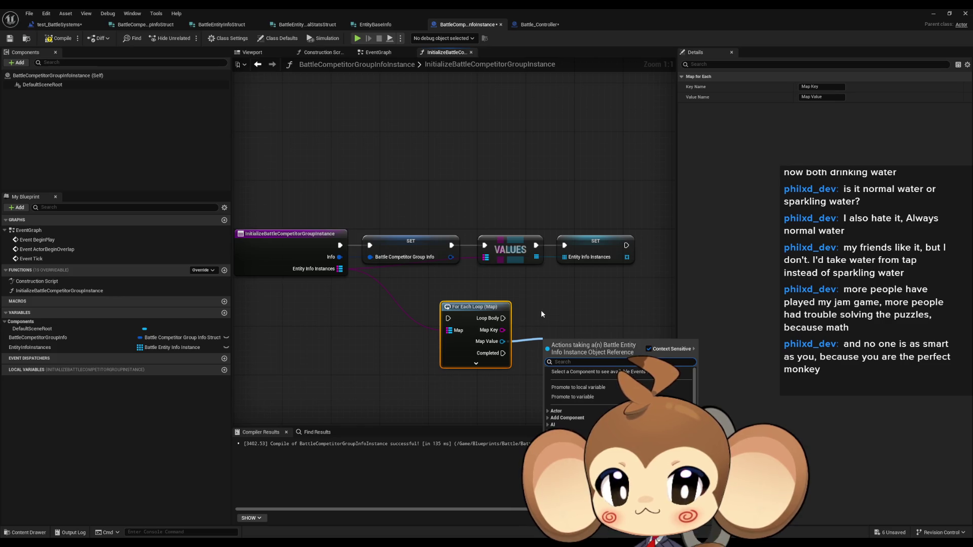
Add a Get Battle Entity Info node on the loop's Map Value output.
type("set")
scroll(619, 401, "down", 5)
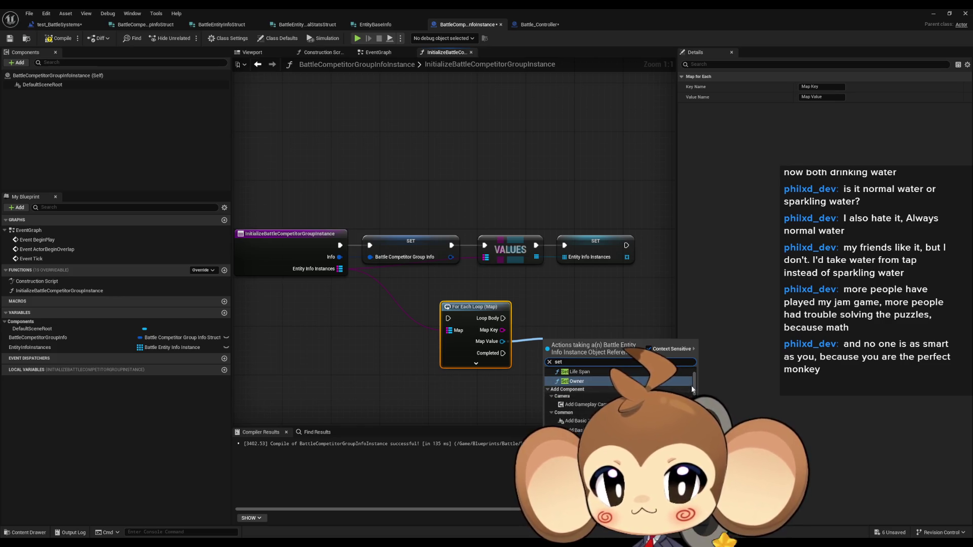
scroll(618, 400, "up", 5)
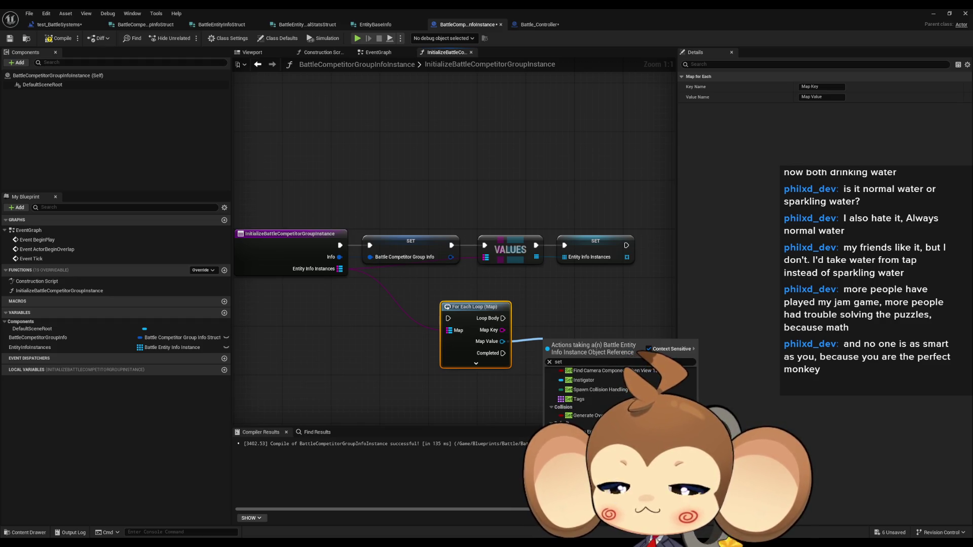
scroll(583, 390, "up", 3)
key("Escape")
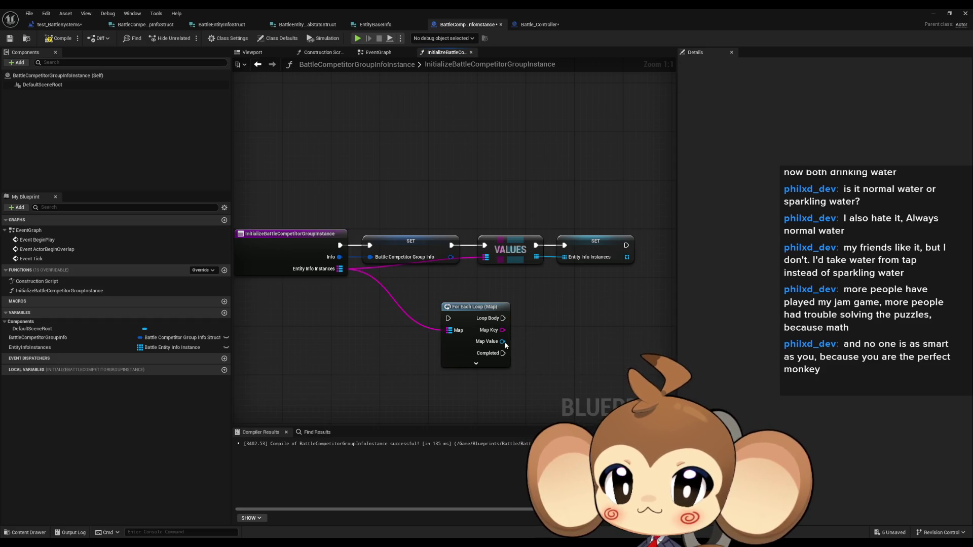
left_click_drag(503, 341, 534, 362)
type("get info")
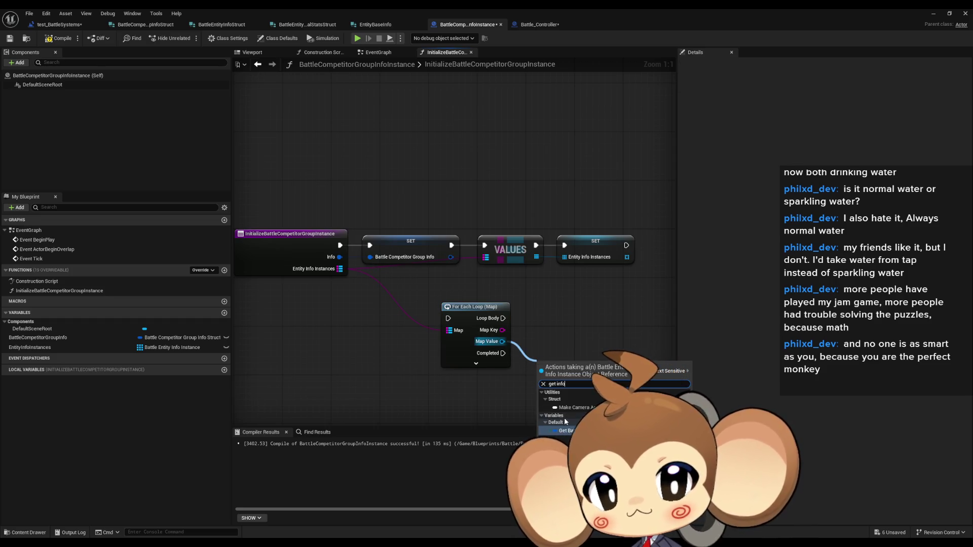
left_click(567, 425)
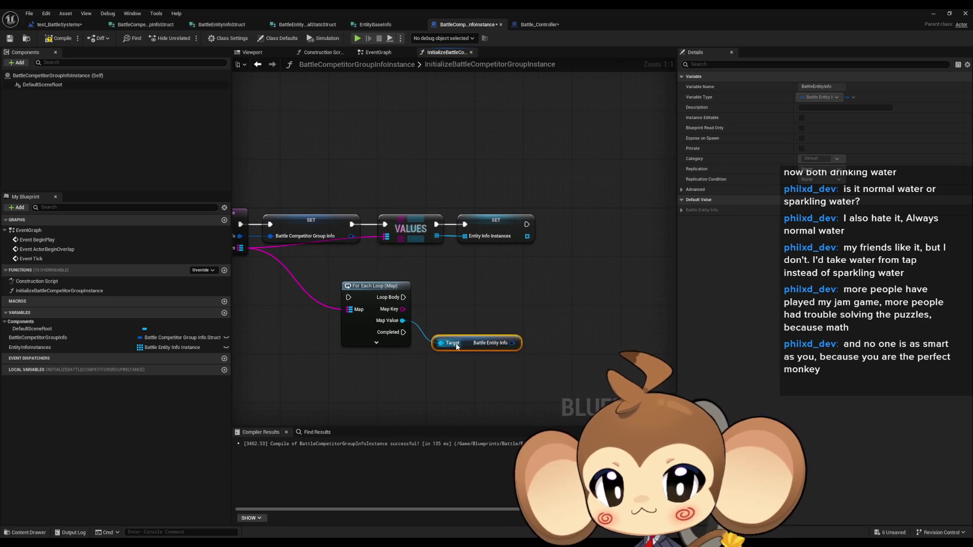
Add a Set members in Battle Entity Info Struct node with Slot Name exposed and wired from Map Key.
mouse_move(494, 343)
left_mouse_down()
mouse_move(482, 319)
mouse_move(511, 315)
left_mouse_up()
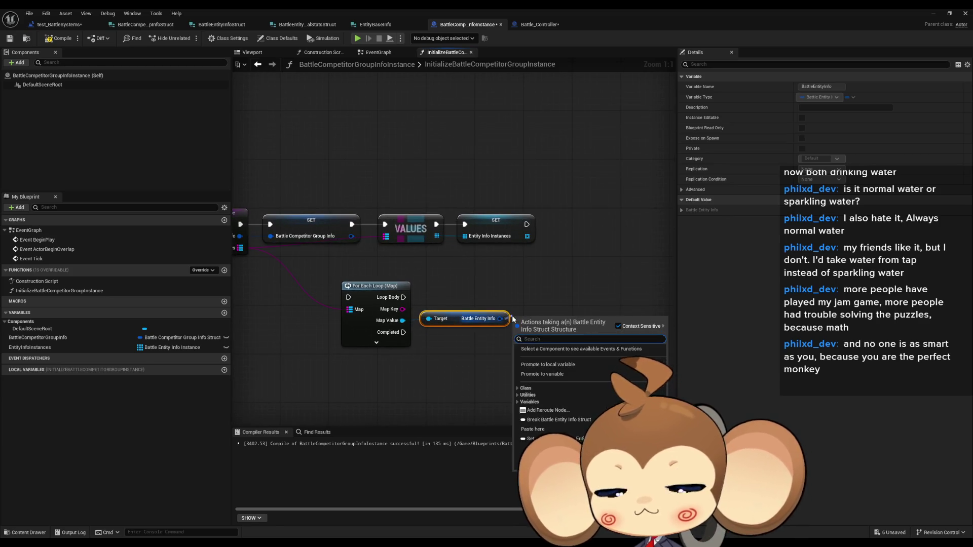
type("set members")
key("Return")
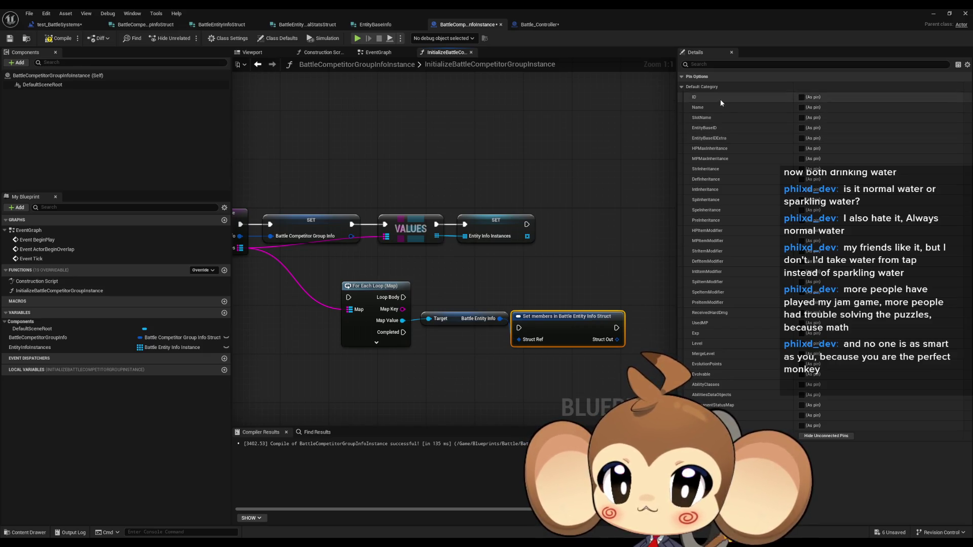
left_click(801, 117)
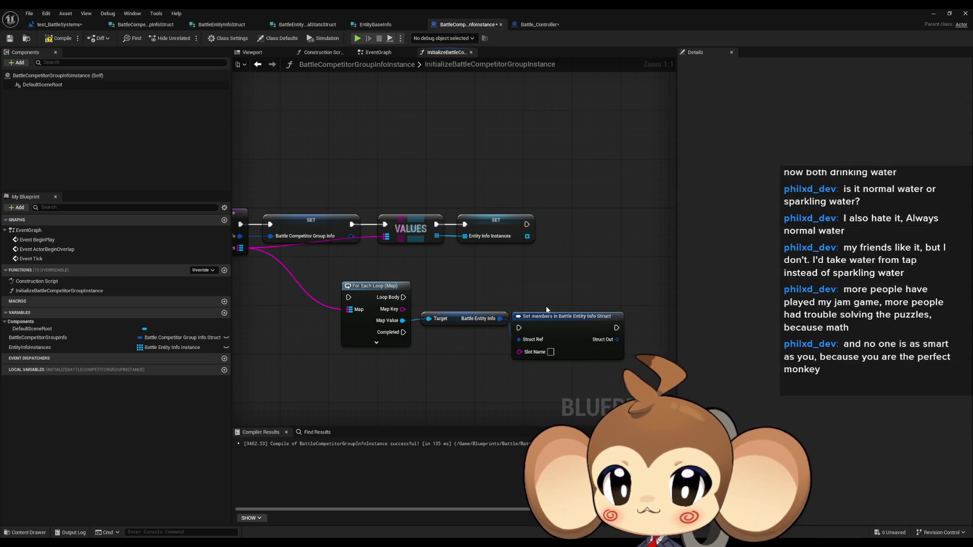
left_click_drag(546, 317, 552, 292)
mouse_move(526, 327)
left_mouse_down()
mouse_move(400, 309)
mouse_move(525, 303)
mouse_move(561, 291)
left_mouse_up()
Tidy the Battle Entity Info getter and drop an EntityInfoInstances getter into the graph.
left_click(571, 266)
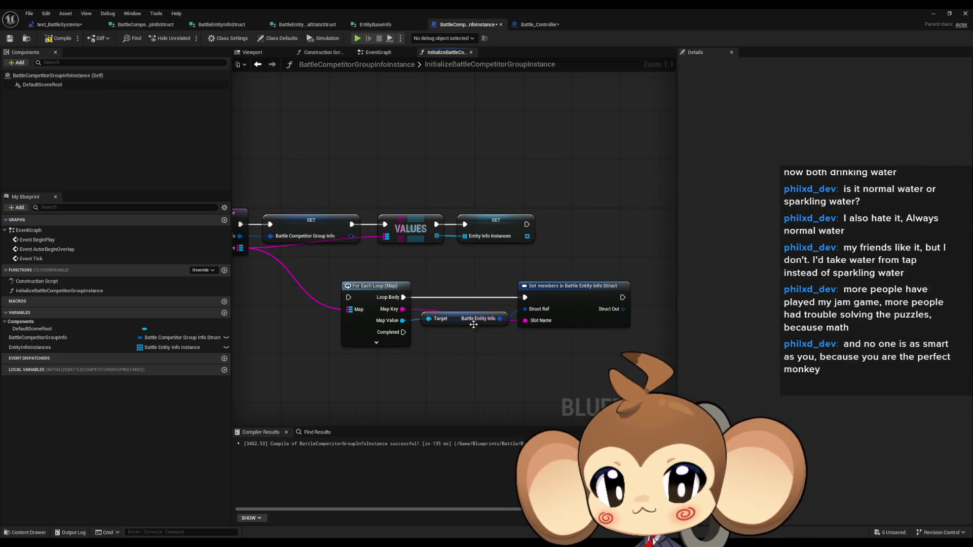
left_click_drag(457, 321, 458, 330)
left_click(469, 278)
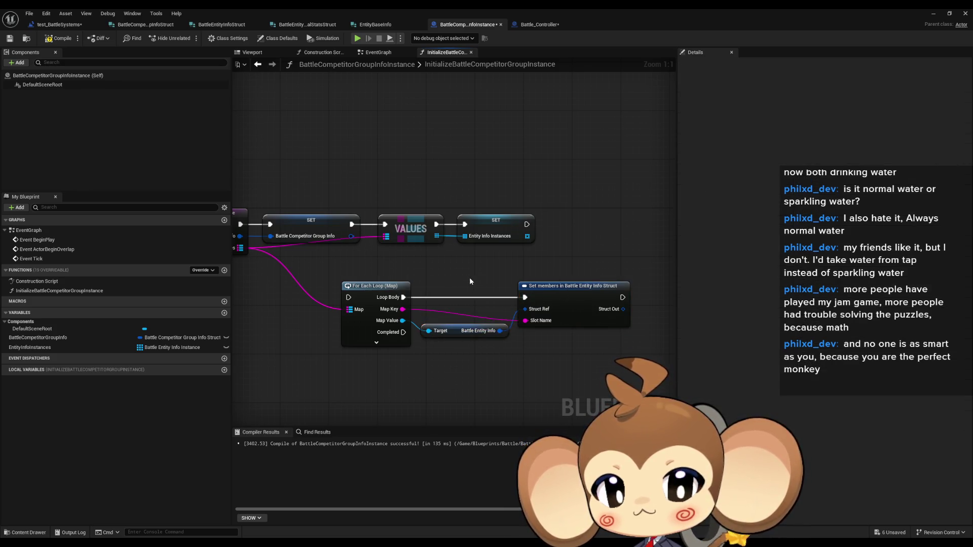
mouse_move(469, 278)
left_mouse_down()
mouse_move(491, 258)
mouse_move(428, 287)
left_mouse_up()
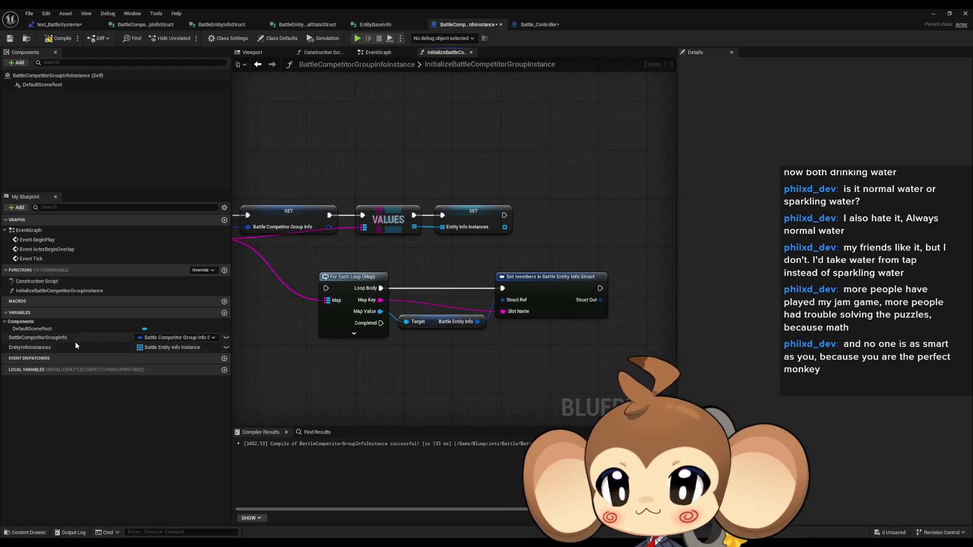
mouse_move(76, 347)
left_mouse_down()
mouse_move(543, 337)
mouse_move(634, 320)
left_mouse_up()
left_click(558, 347)
type("add")
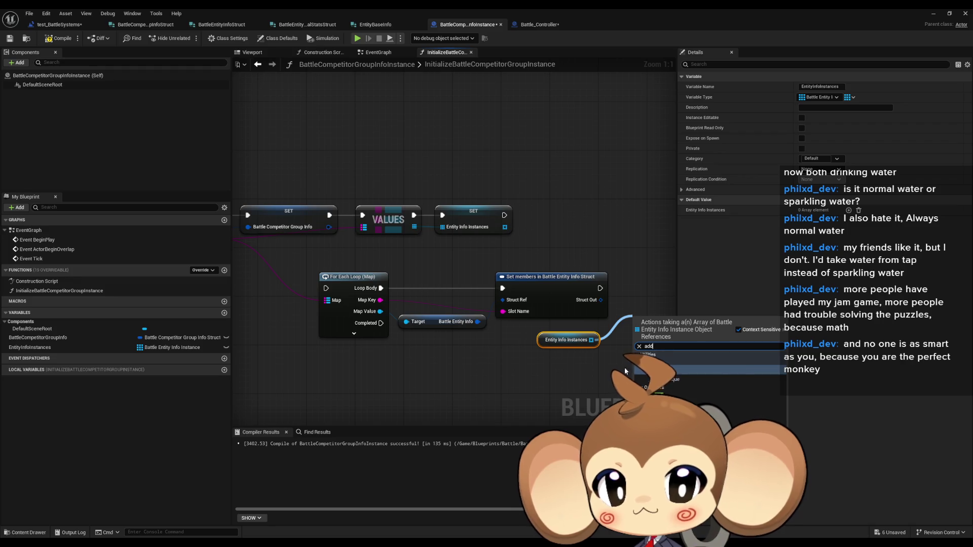
Change the EntityInfoInstances variable's container to Map and confirm the type change.
left_click(564, 377)
left_click(564, 376)
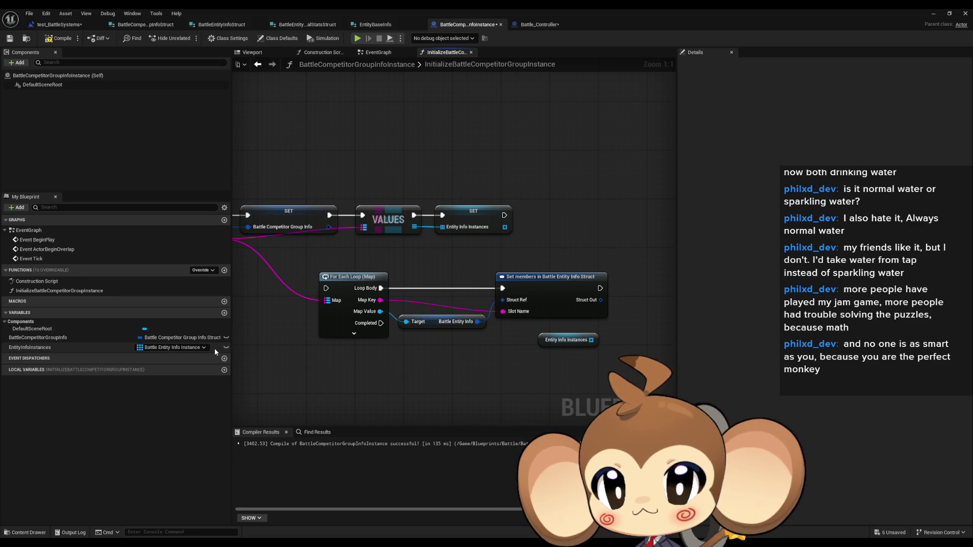
left_click(100, 349)
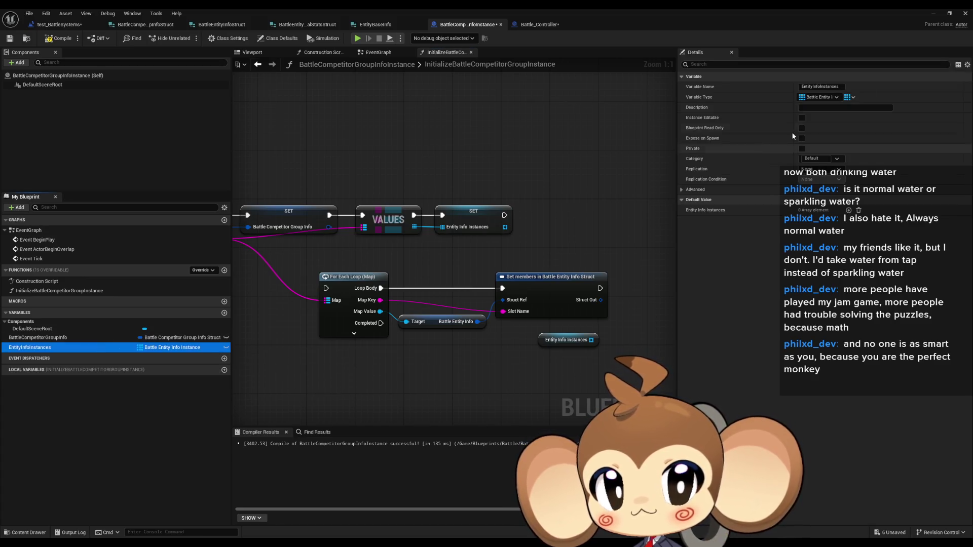
left_click(850, 97)
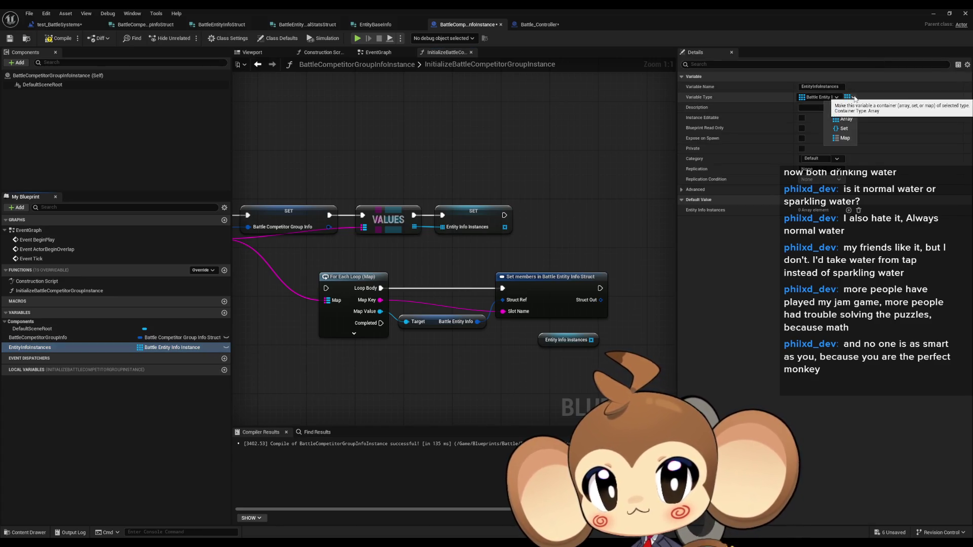
left_click(843, 138)
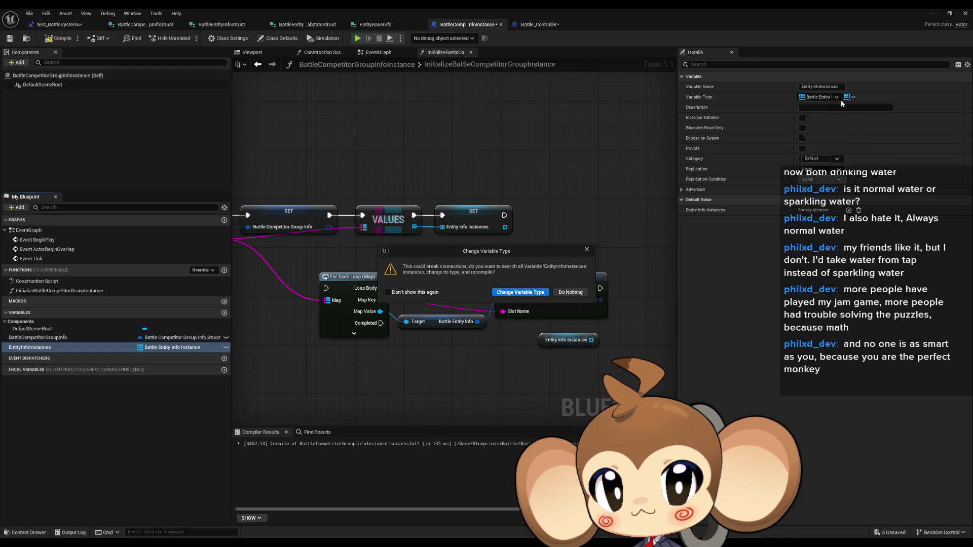
left_click(522, 293)
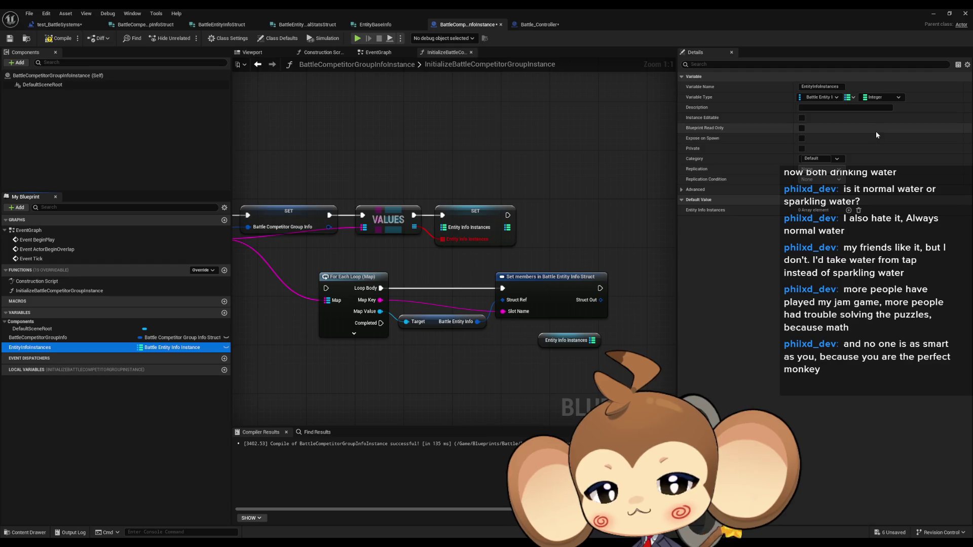
Set the map's value type to Battle Entity Info Instance object reference and its key type to String.
left_click(880, 97)
type("batt ent")
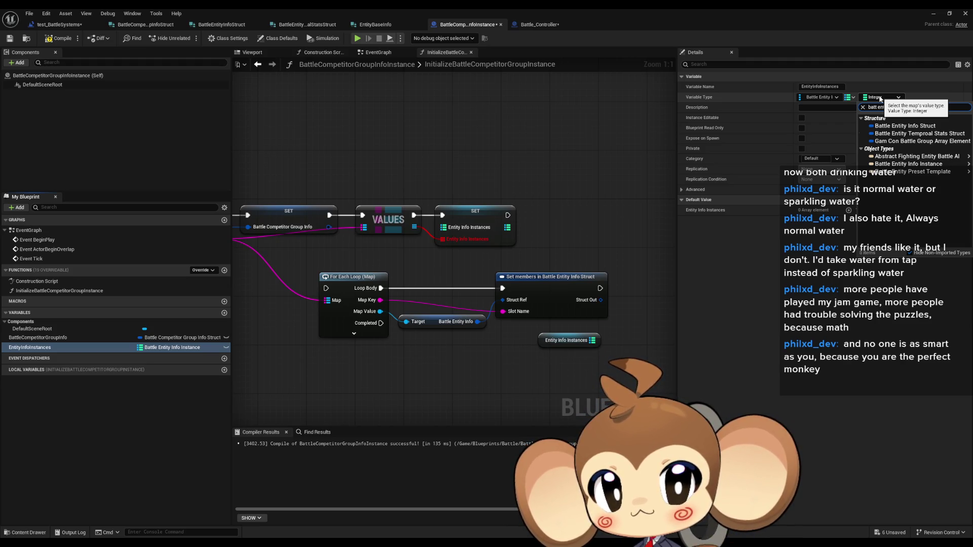
type("info in")
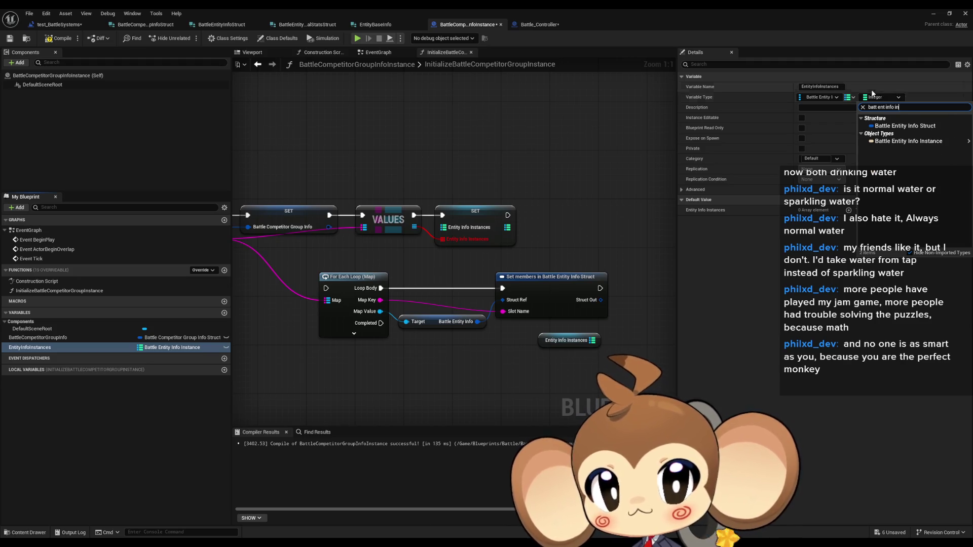
mouse_move(906, 144)
left_click(854, 143)
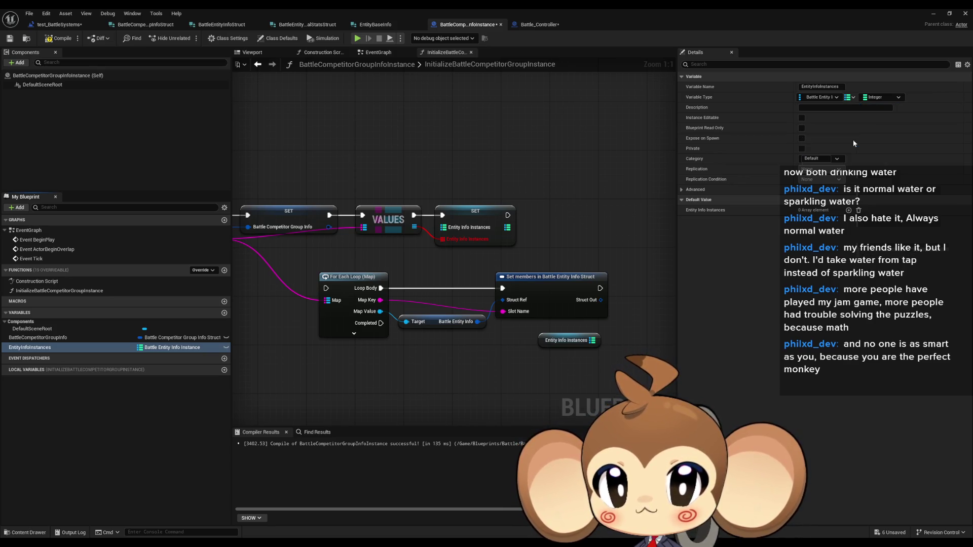
left_click(542, 293)
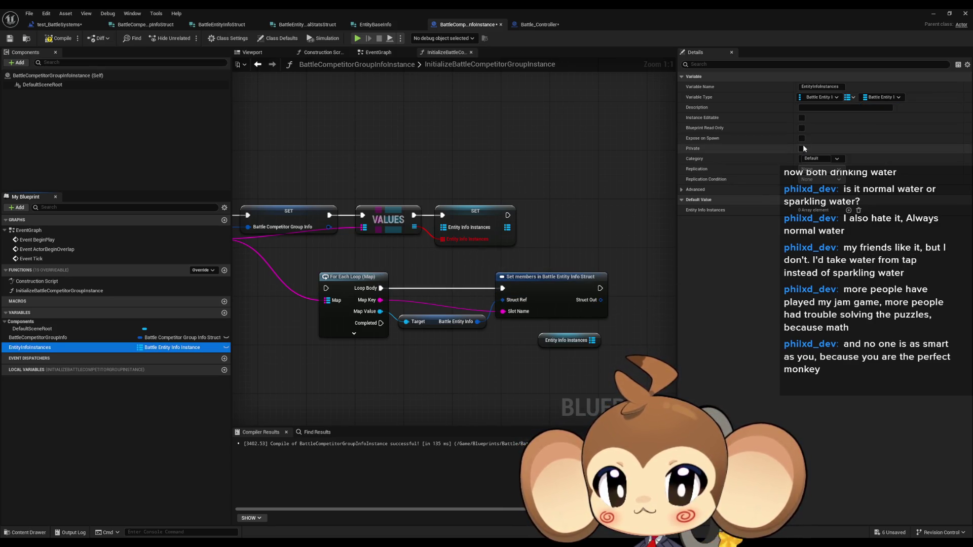
left_click(818, 97)
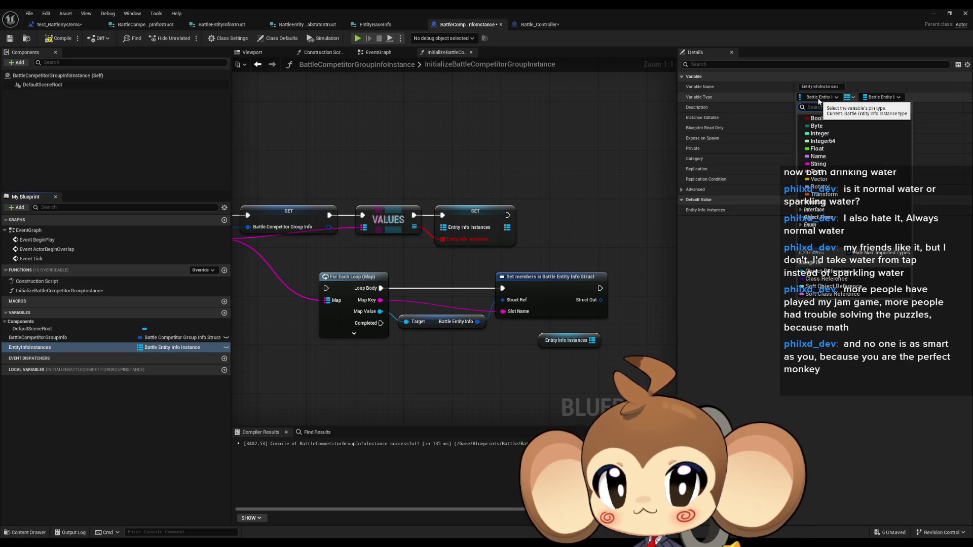
left_click(818, 156)
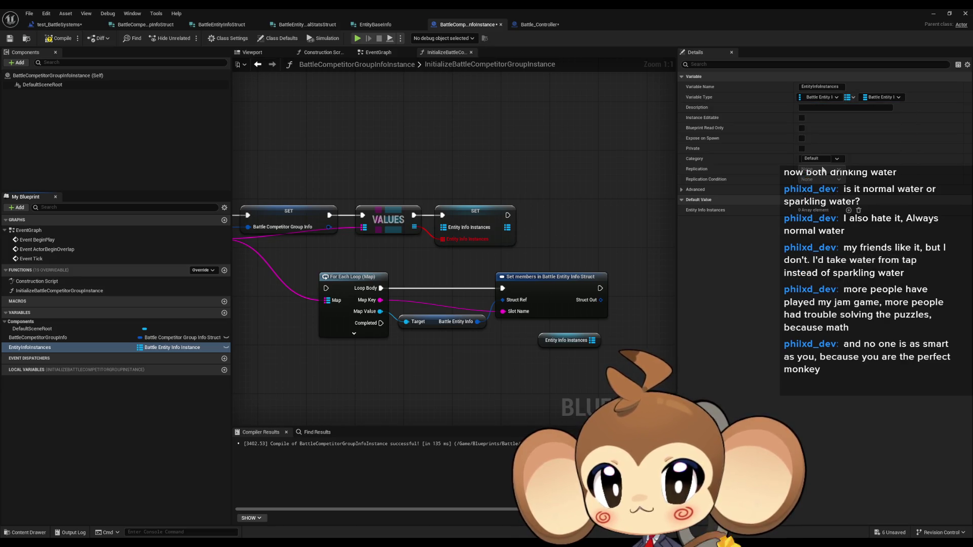
left_click(527, 297)
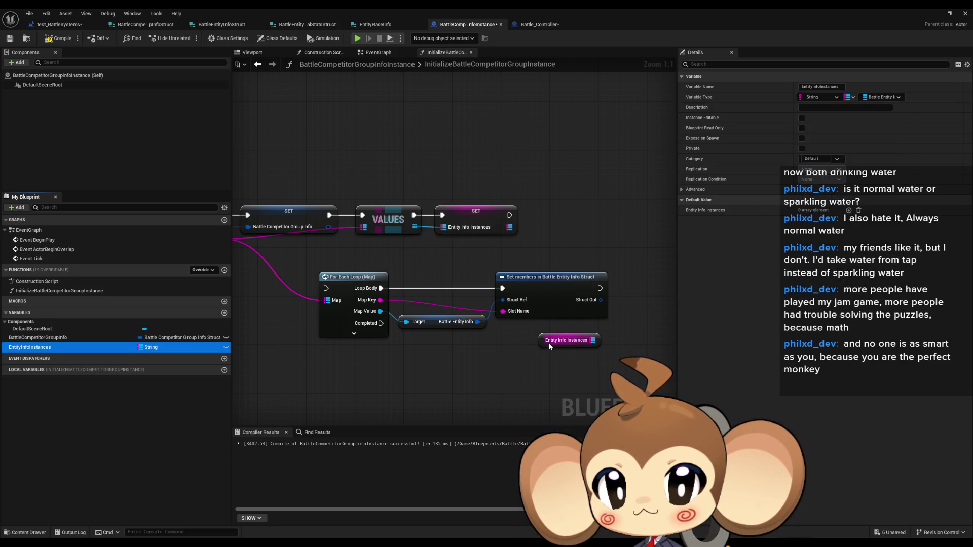
Add an ADD node on Entity Info Instances, fed by the loop's Map Key and Map Value.
mouse_move(548, 344)
left_mouse_down()
mouse_move(483, 367)
mouse_move(579, 362)
left_mouse_up()
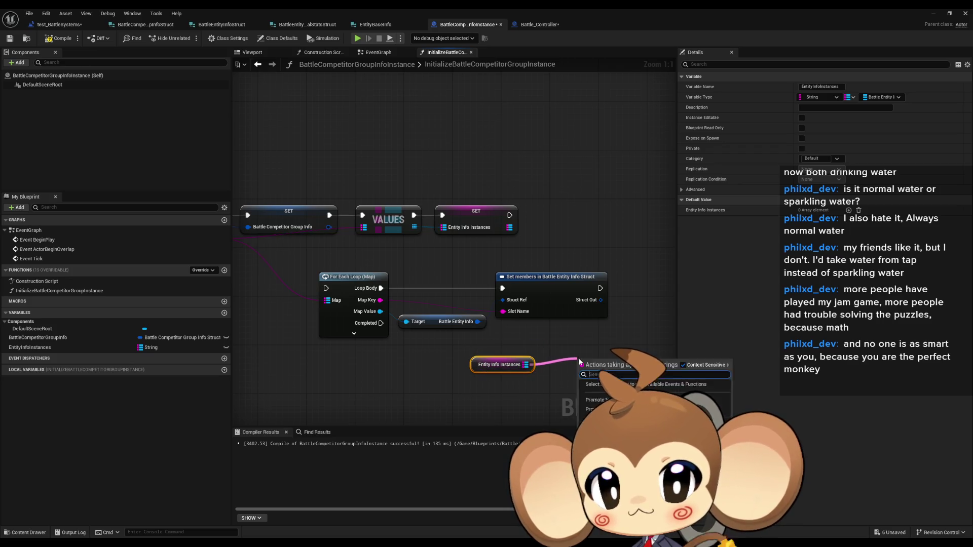
type("add")
key("Return")
mouse_move(582, 404)
left_mouse_down()
mouse_move(380, 311)
mouse_move(565, 370)
mouse_move(581, 391)
mouse_move(603, 330)
mouse_move(598, 287)
mouse_move(633, 335)
mouse_move(641, 292)
left_mouse_up()
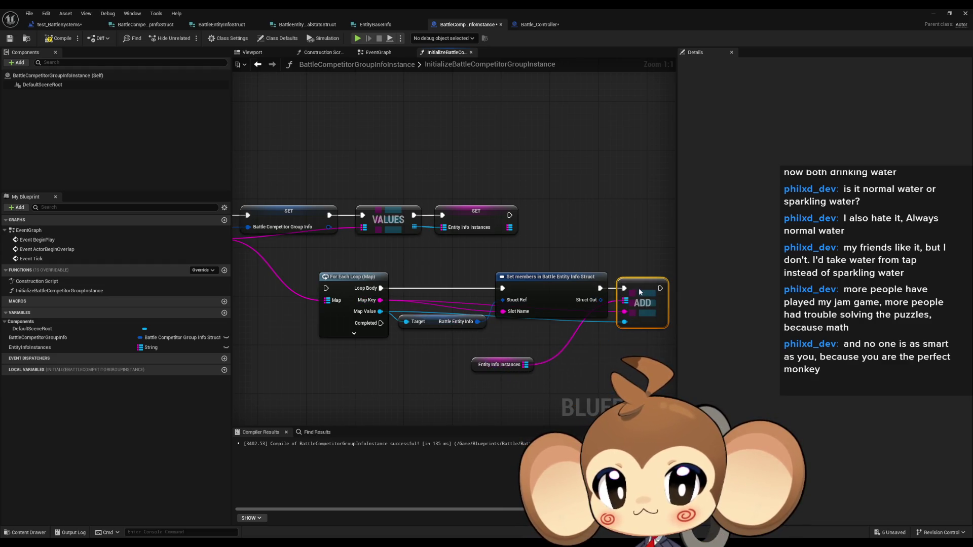
mouse_move(507, 364)
left_mouse_down()
mouse_move(573, 350)
mouse_move(580, 335)
left_mouse_up()
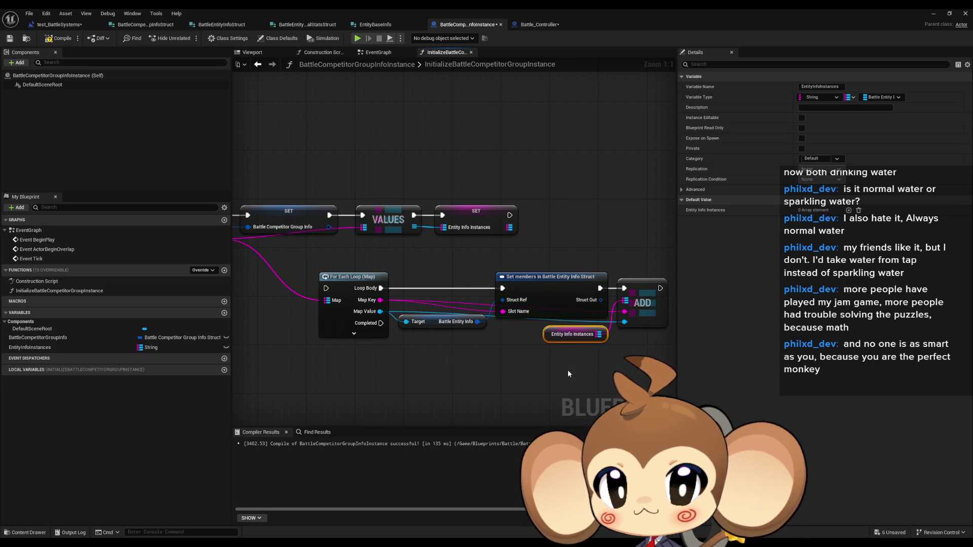
left_click(496, 377)
Wire the first SET's execution into the For Each Loop and delete the VALUES and second SET nodes.
mouse_move(497, 376)
left_mouse_down()
mouse_move(516, 378)
mouse_move(488, 263)
left_mouse_up()
left_click_drag(438, 240, 434, 313)
mouse_move(631, 226)
left_mouse_down()
mouse_move(459, 293)
mouse_move(402, 280)
left_mouse_up()
key("Delete")
Move the loop and Set members nodes up beside SET, then show the class defaults.
mouse_move(608, 375)
left_mouse_down()
mouse_move(416, 289)
mouse_move(423, 254)
mouse_move(453, 216)
mouse_move(440, 218)
left_mouse_up()
left_click(479, 309)
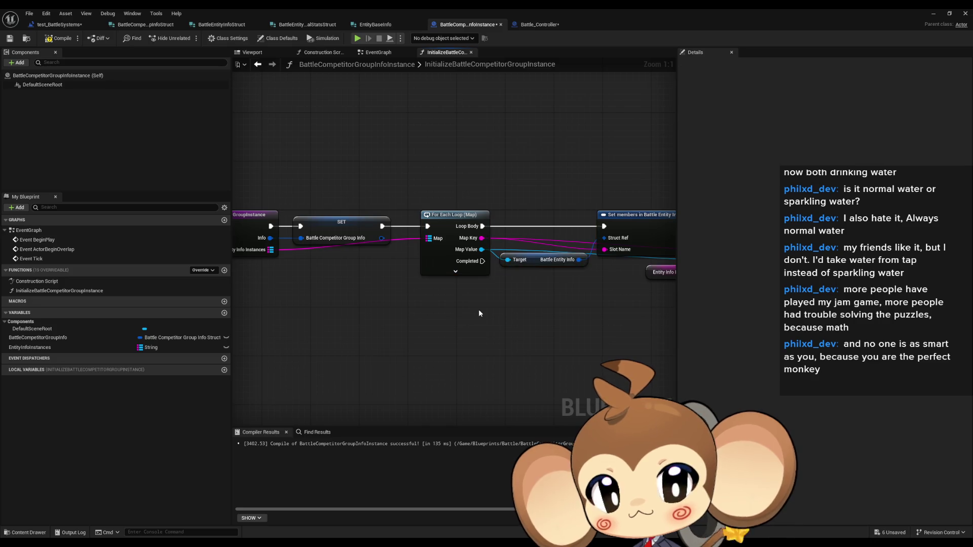
left_click_drag(479, 309, 625, 312)
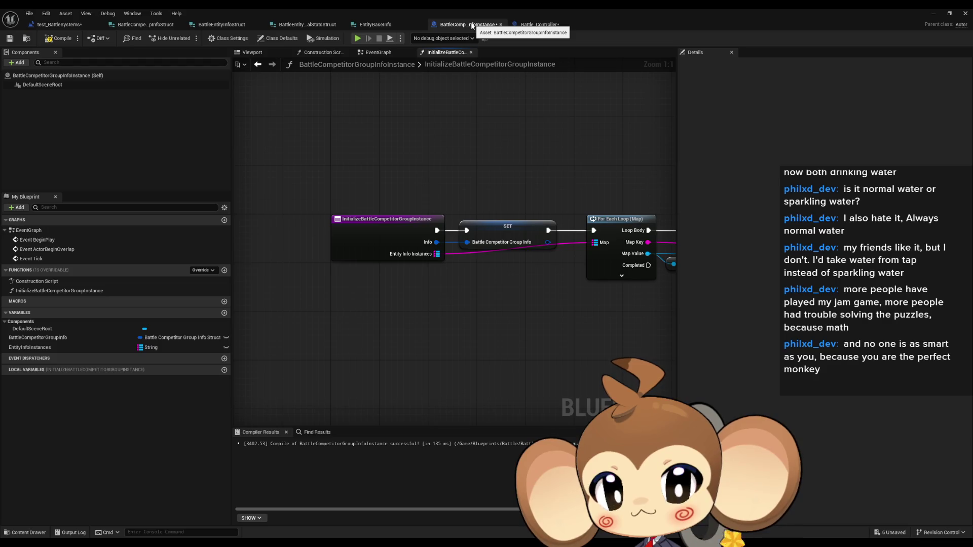
left_click_drag(564, 127, 349, 142)
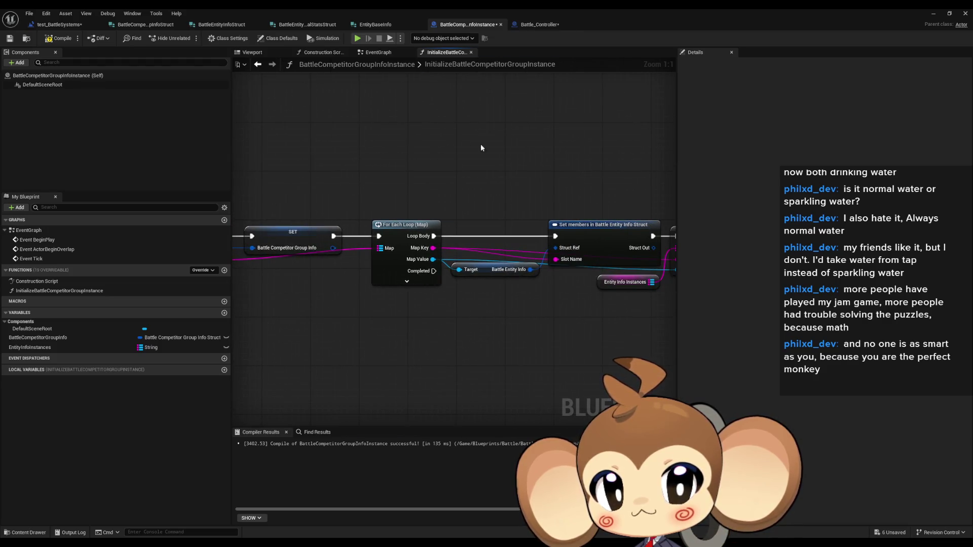
mouse_move(481, 148)
left_mouse_down()
mouse_move(592, 150)
mouse_move(682, 174)
left_mouse_up()
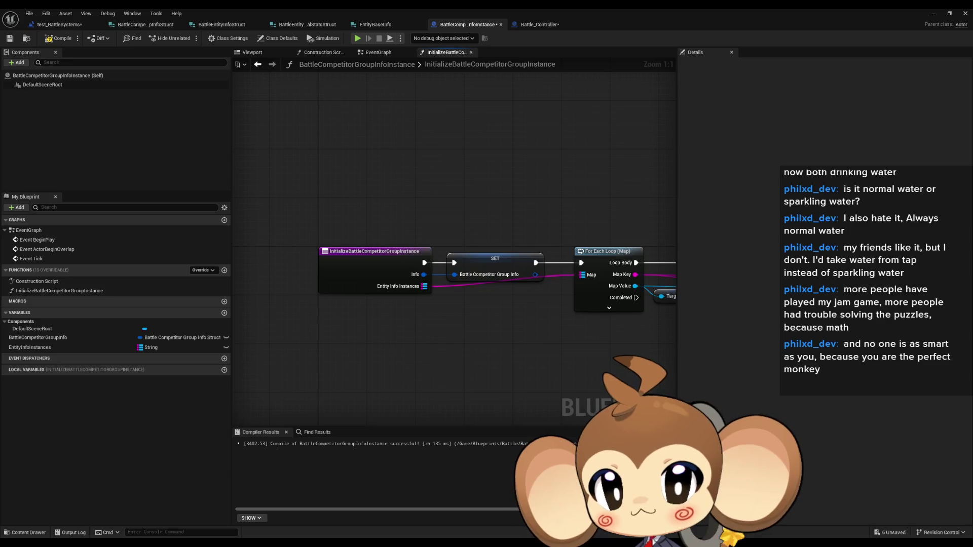
mouse_move(590, 175)
left_mouse_down()
mouse_move(255, 163)
mouse_move(502, 155)
left_mouse_up()
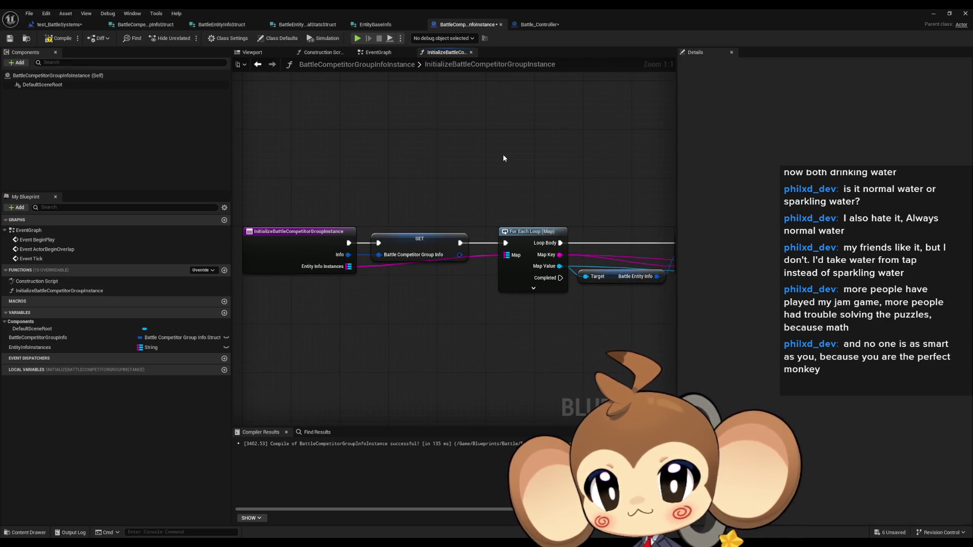
left_click_drag(414, 166, 486, 155)
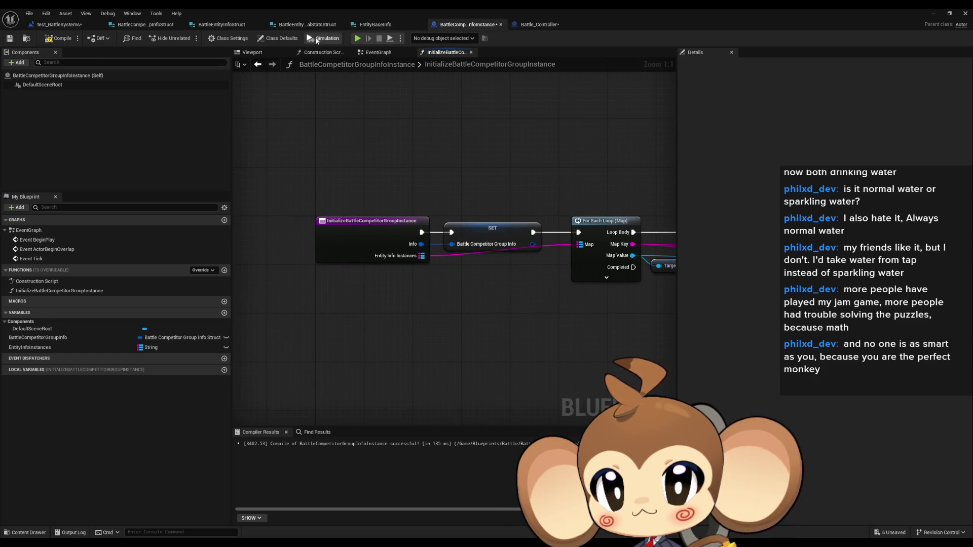
left_click(271, 40)
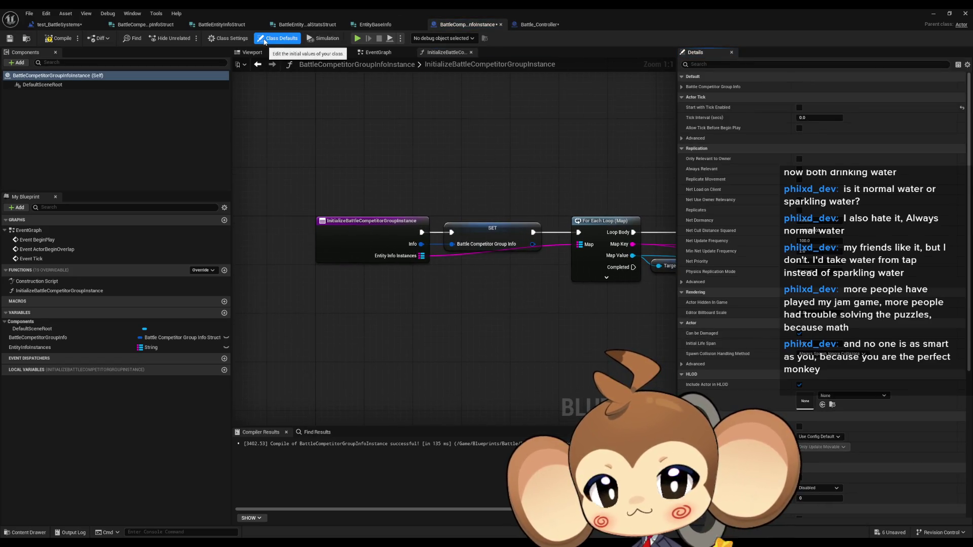
Restore the Blueprint editor to a window and open Battle > BattleEntityInfo in the Content Browser.
double_click(579, 10)
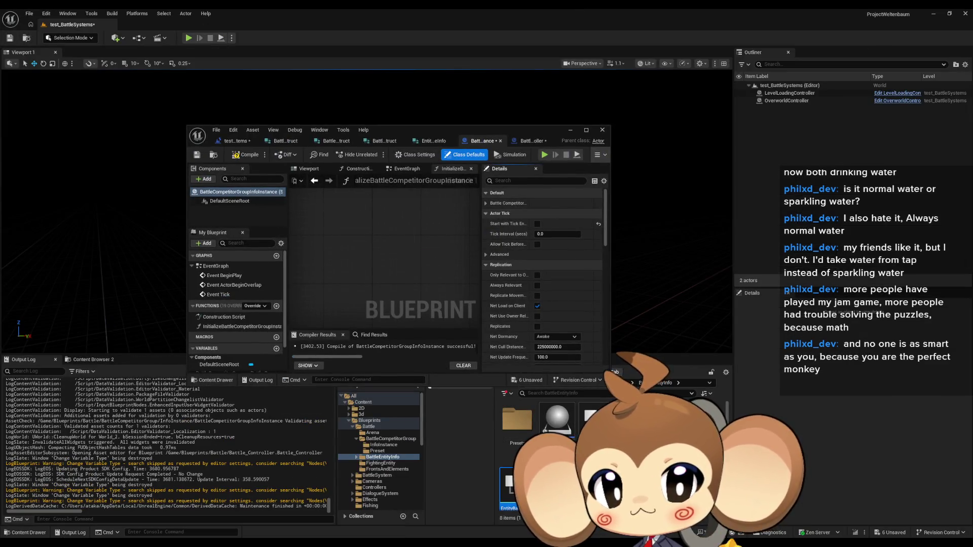
left_click(369, 427)
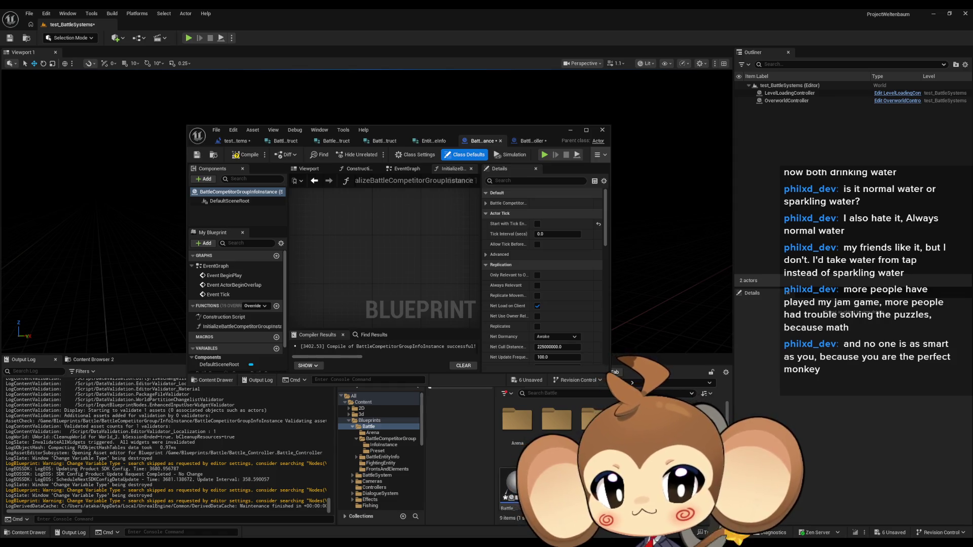
left_click(383, 458)
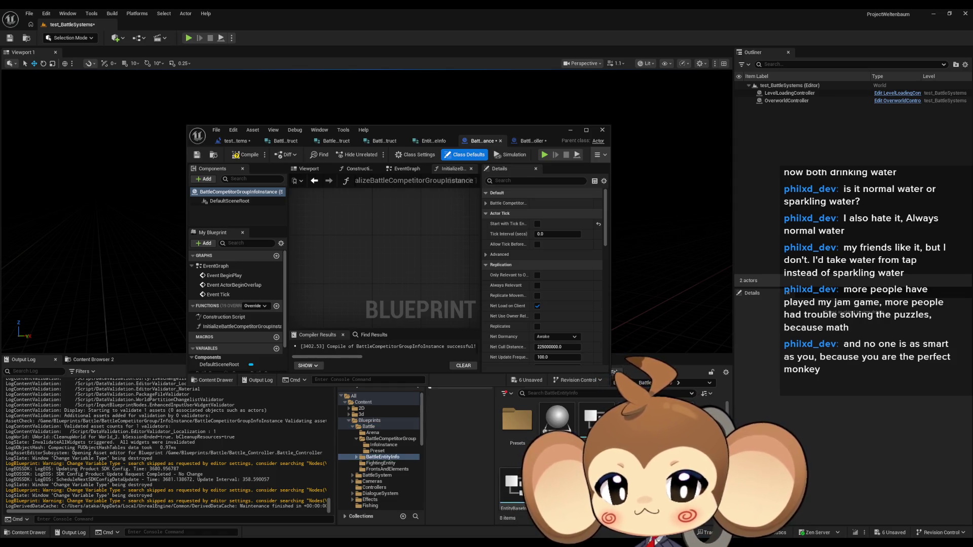
left_click(618, 383)
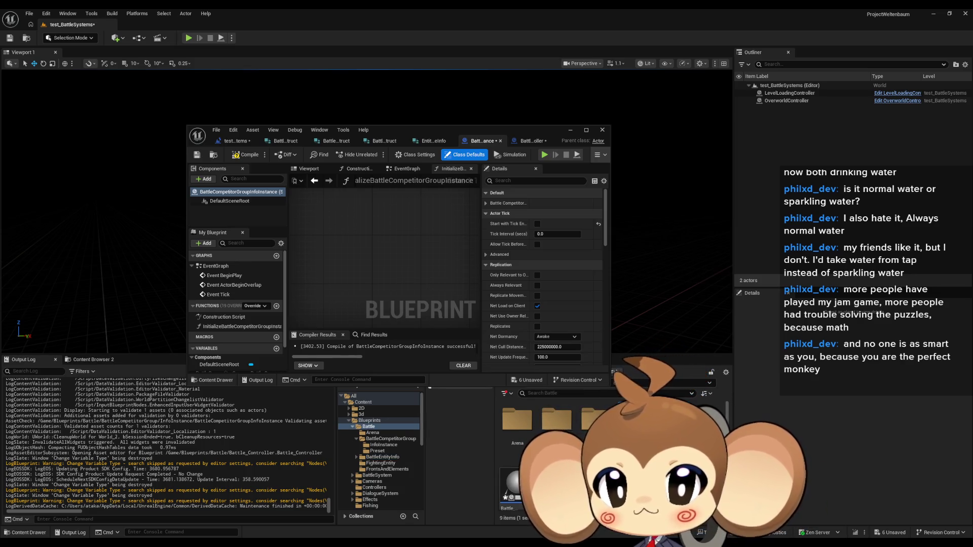
left_click(561, 425)
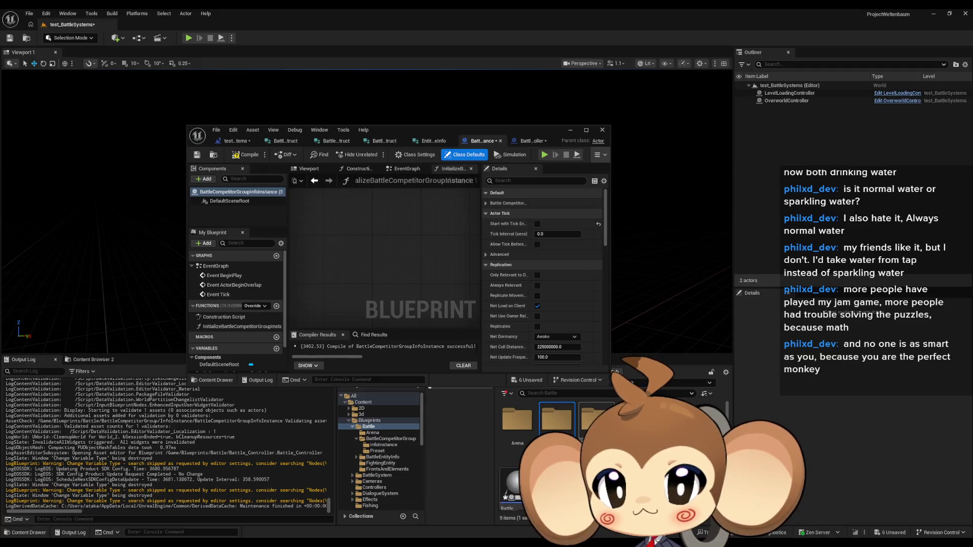
double_click(557, 421)
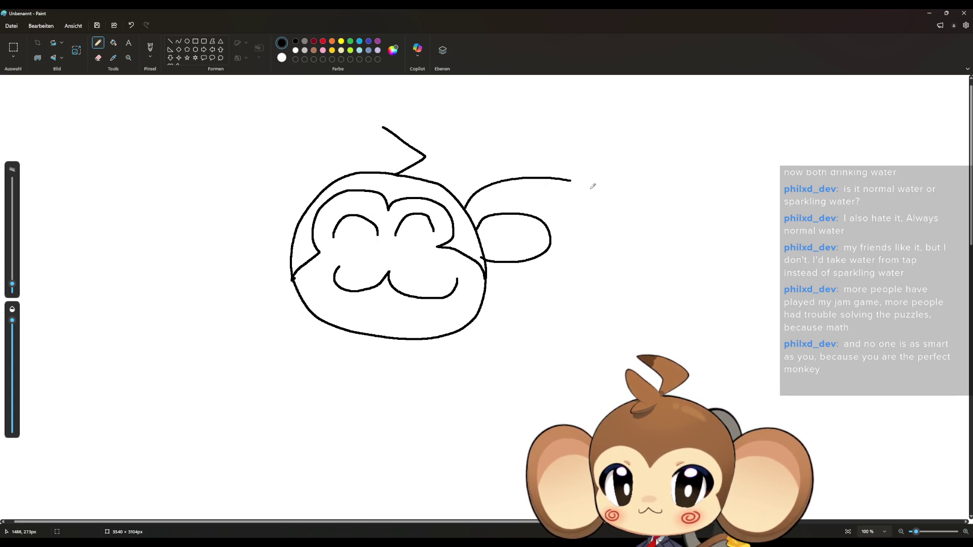
Draw the monkey's right ear, then add dark-red swirls on both cheeks.
left_click_drag(592, 187, 491, 277)
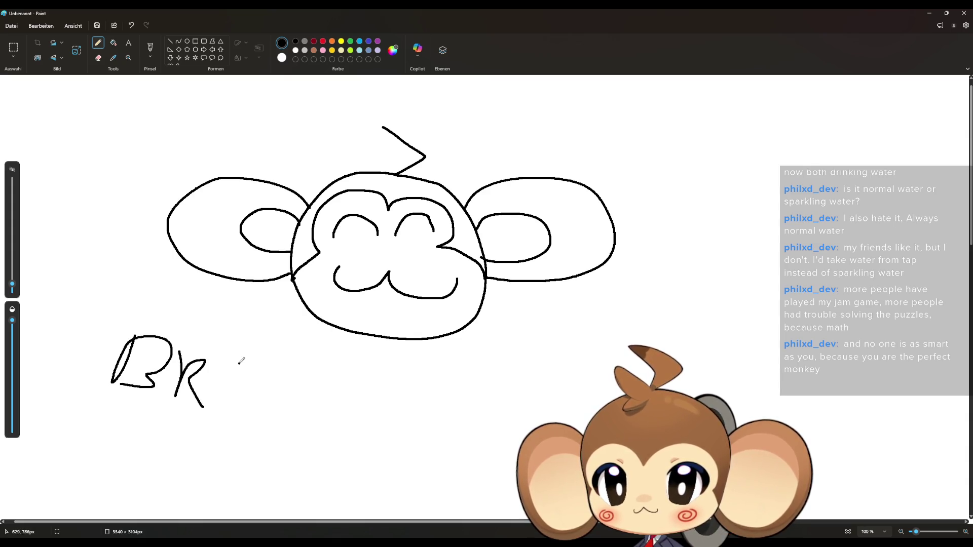
left_click(314, 42)
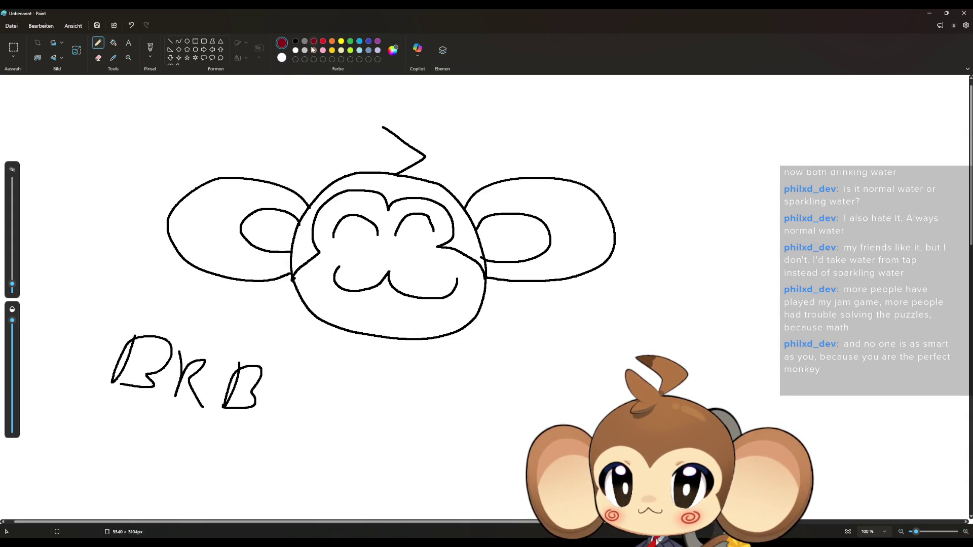
mouse_move(323, 258)
left_mouse_down()
mouse_move(316, 261)
mouse_move(329, 264)
left_mouse_up()
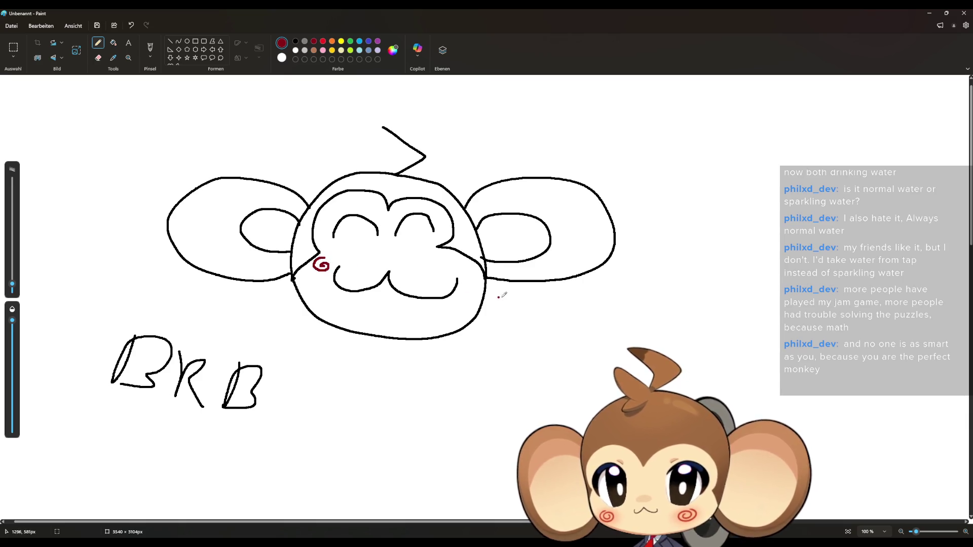
left_click_drag(454, 257, 466, 263)
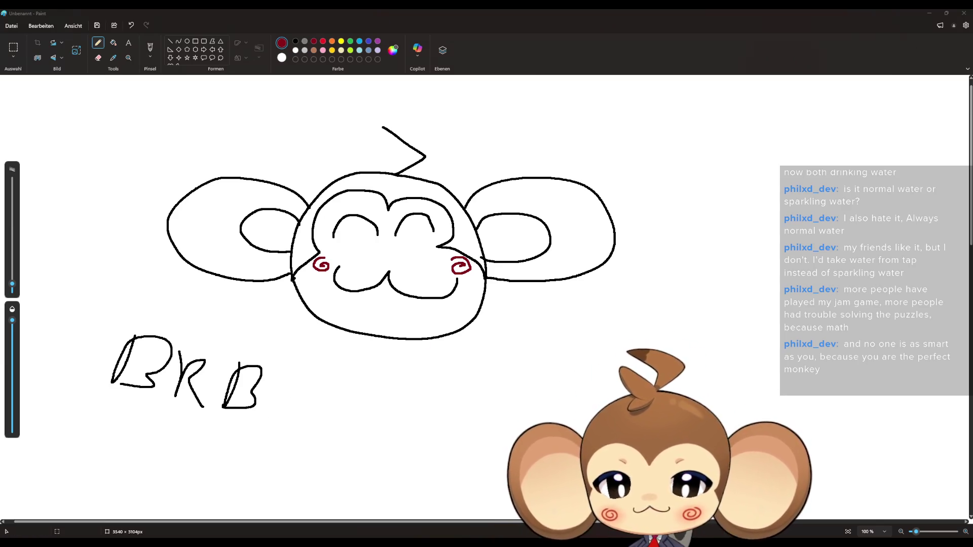
Bring Unreal back, maximize the Blueprint editor, and move the Battle_Controller tab to second place.
mouse_move(495, 531)
left_click(519, 509)
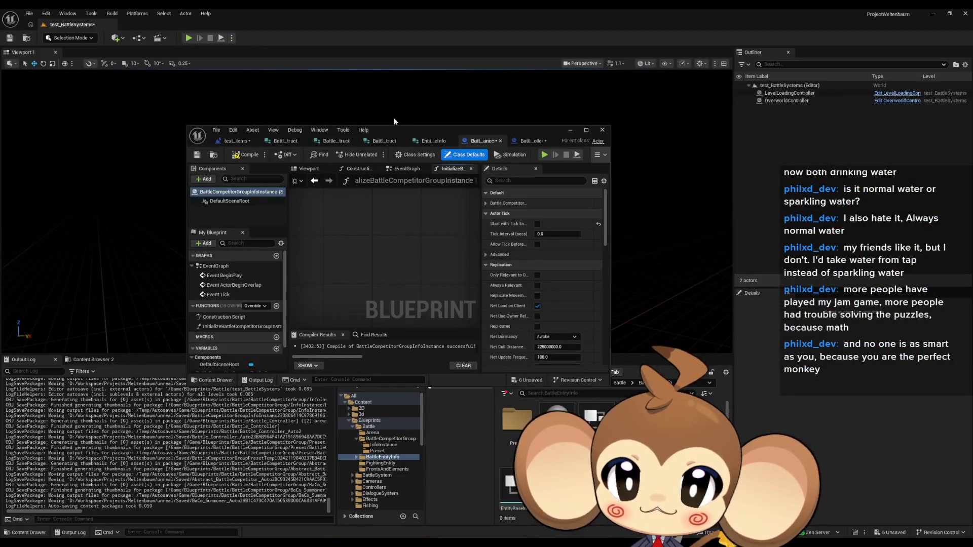
double_click(404, 131)
scroll(398, 325, "down", 2)
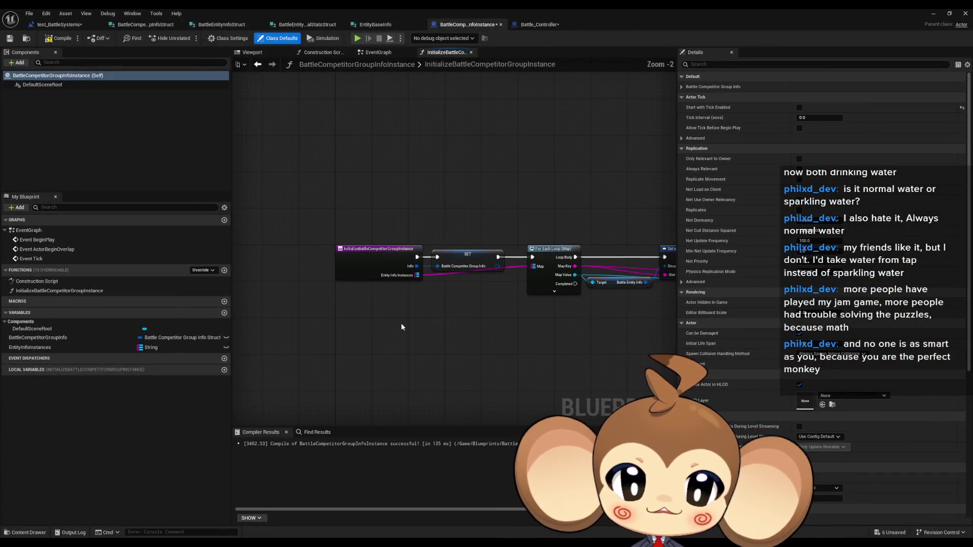
left_click_drag(473, 291, 369, 278)
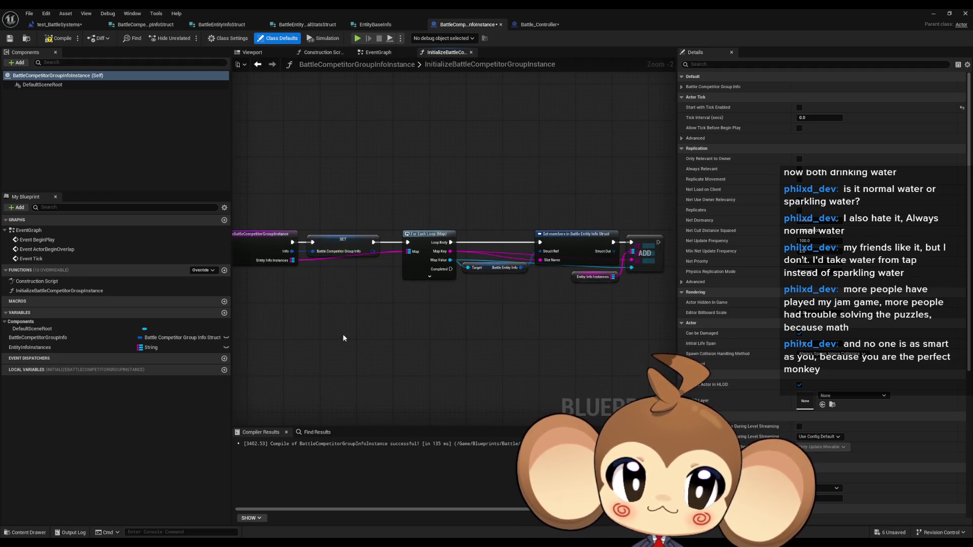
mouse_move(346, 343)
left_mouse_down()
mouse_move(420, 332)
mouse_move(416, 352)
mouse_move(379, 357)
left_mouse_up()
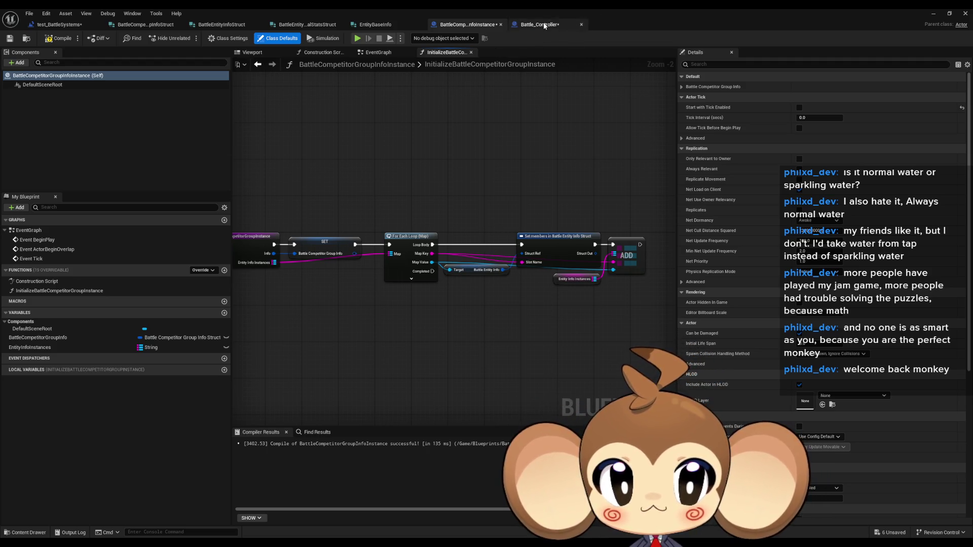
left_click_drag(538, 24, 151, 23)
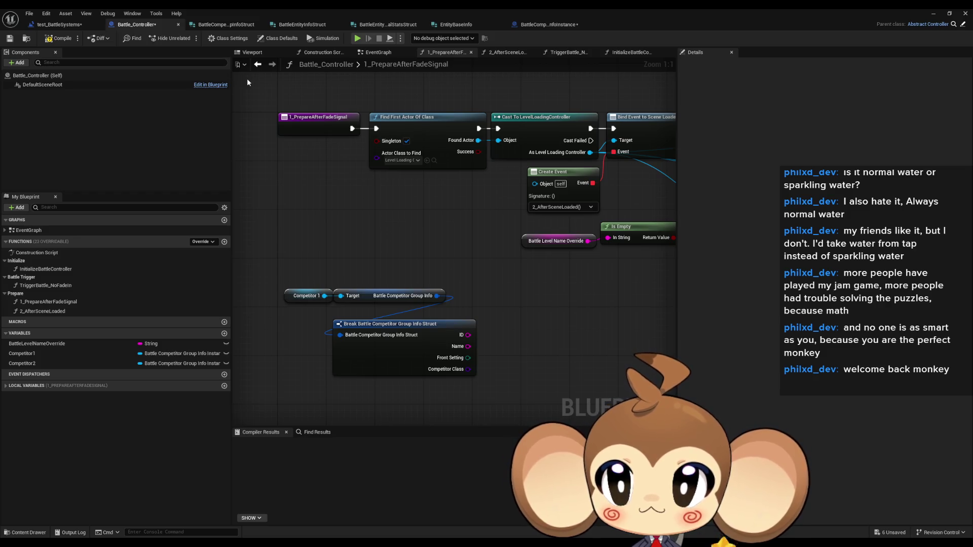
In the test_BattleSystems EventGraph, move the Battle Competitor Info and Competitor Preset 1 getters under SpawnActor.
left_click(56, 24)
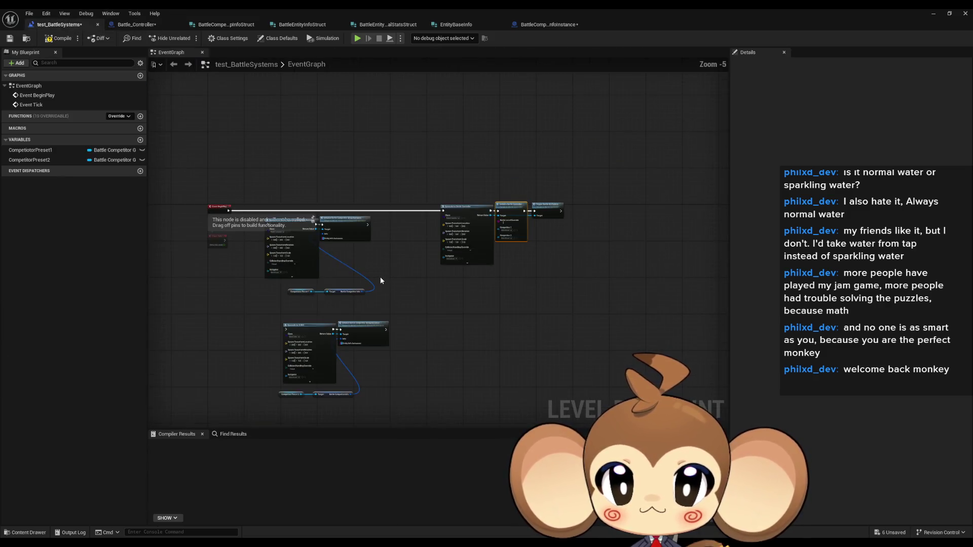
scroll(373, 253, "up", 2)
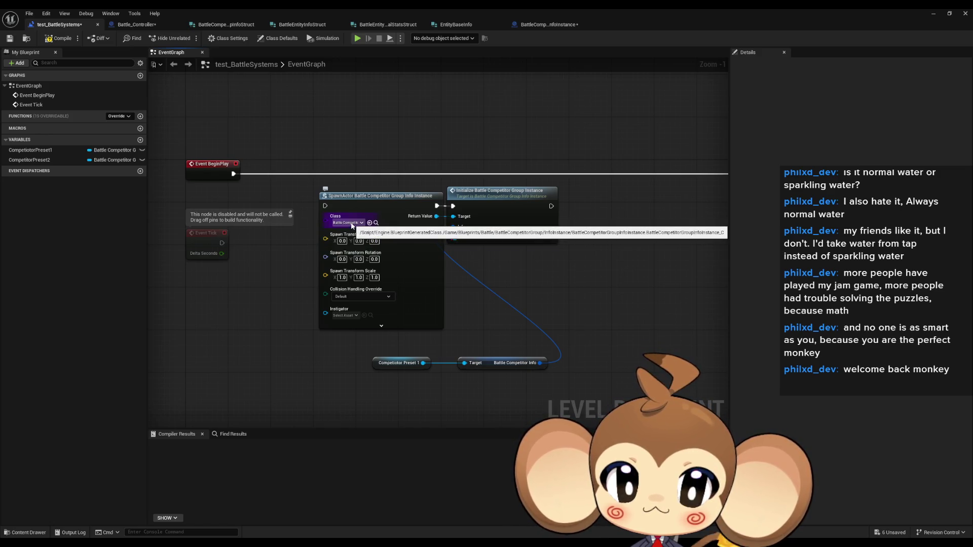
left_click(496, 213)
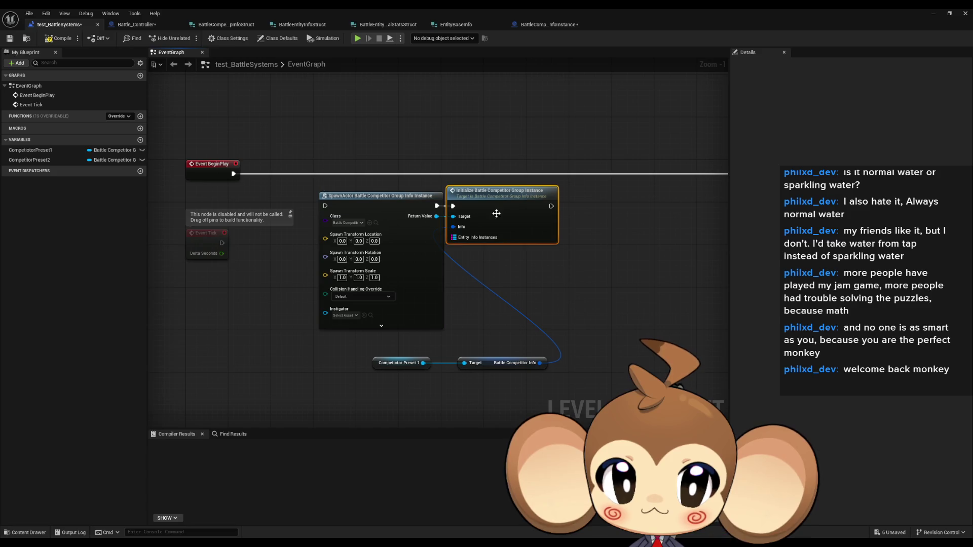
left_click(401, 363)
mouse_move(492, 367)
left_mouse_down()
mouse_move(383, 341)
mouse_move(377, 360)
mouse_move(364, 255)
left_mouse_up()
left_click(401, 363, "ctrl")
left_click_drag(448, 264, 438, 345)
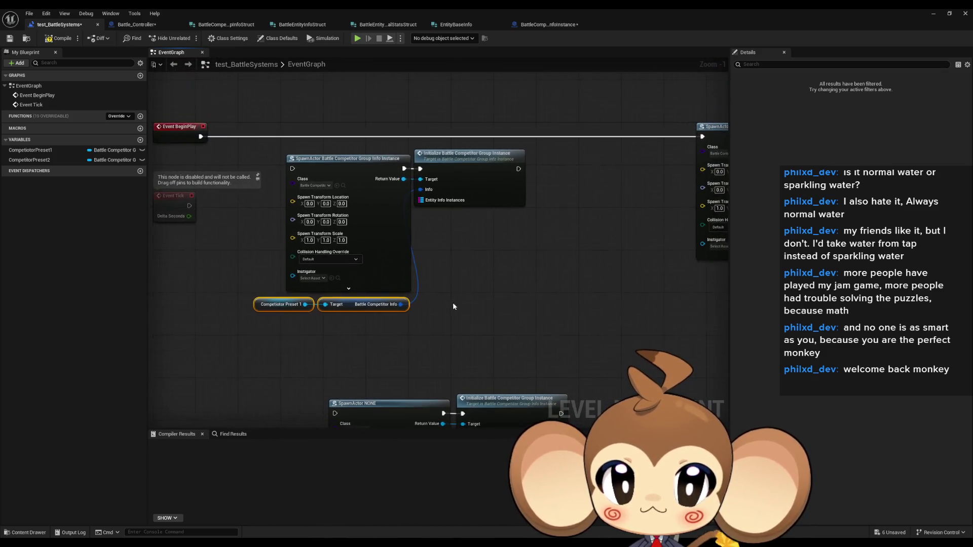
left_click(476, 173)
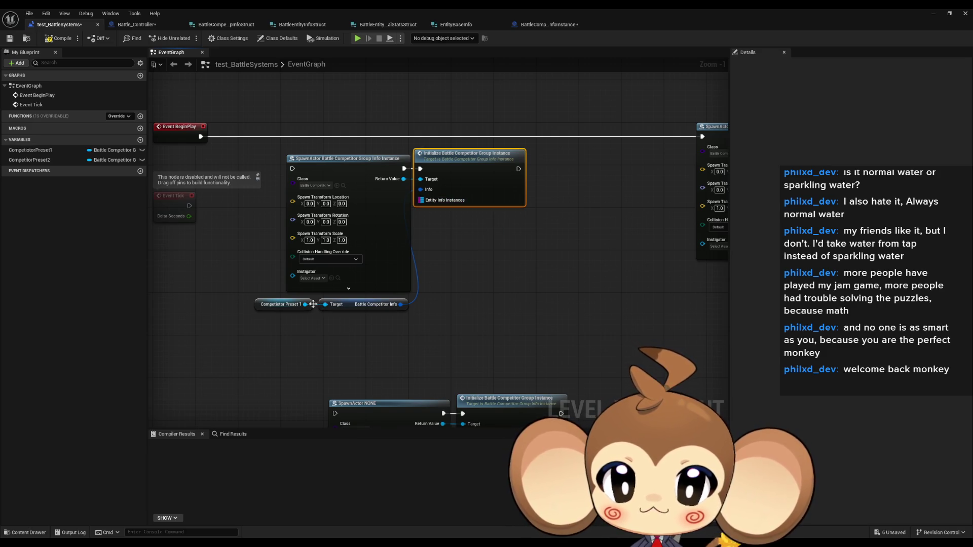
Add a Get Entity Presets node off the Competitor Preset 1 output.
left_click_drag(305, 304, 344, 335)
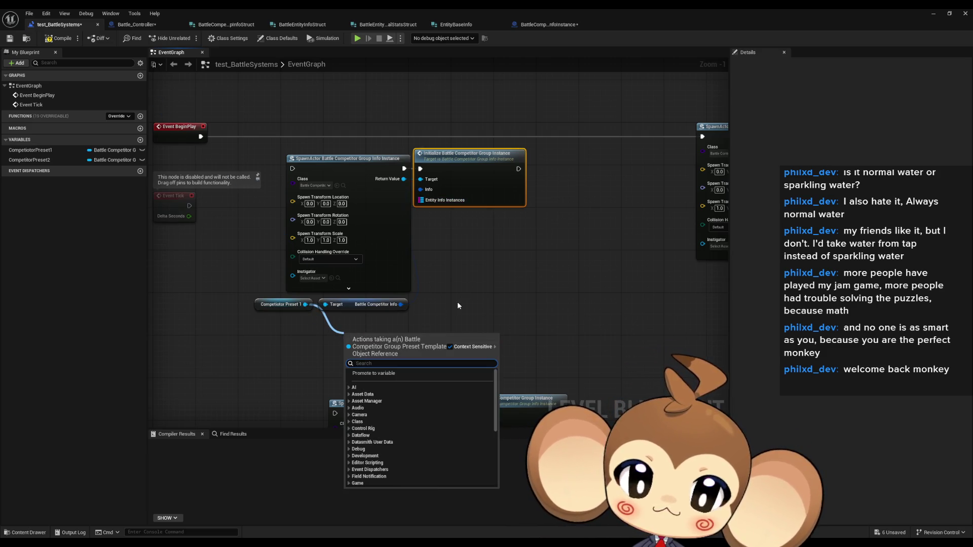
type("get")
scroll(449, 400, "down", 5)
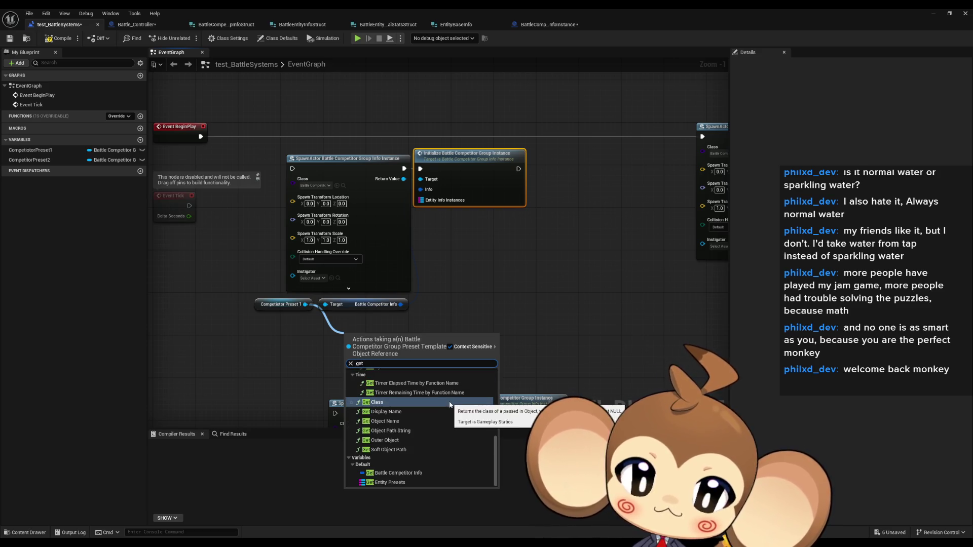
left_click(398, 483)
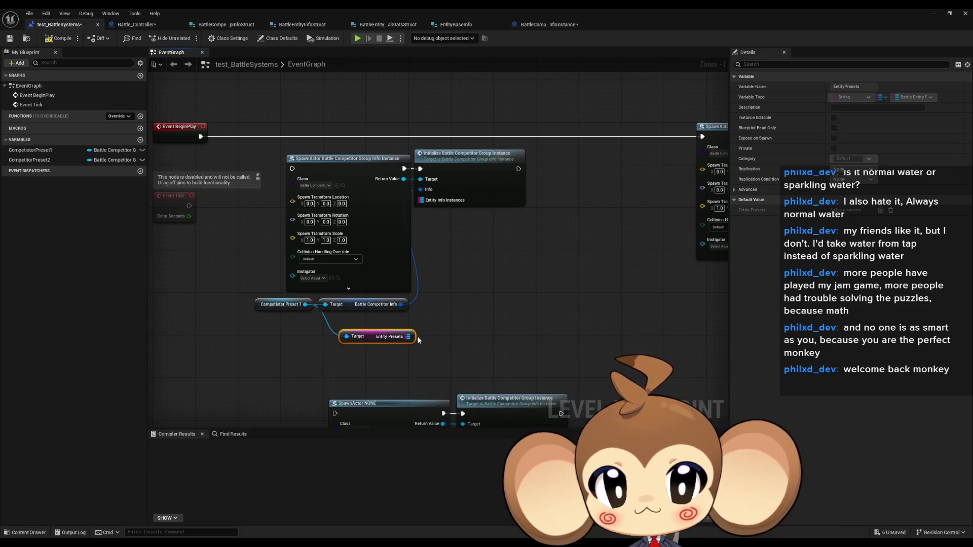
Restore the Blueprint editor to a floating window so the level editor shows behind it.
left_click_drag(408, 337, 405, 200)
left_click(395, 322)
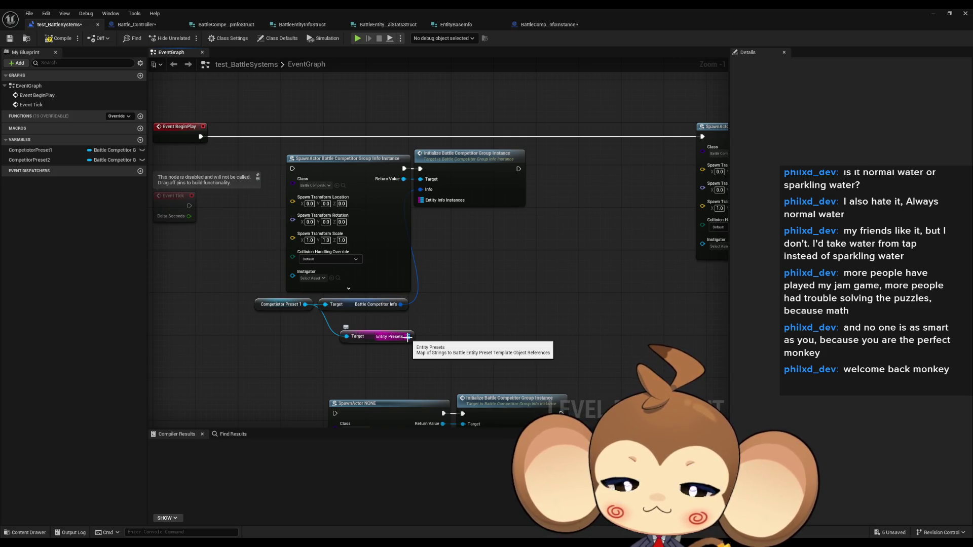
double_click(329, 8)
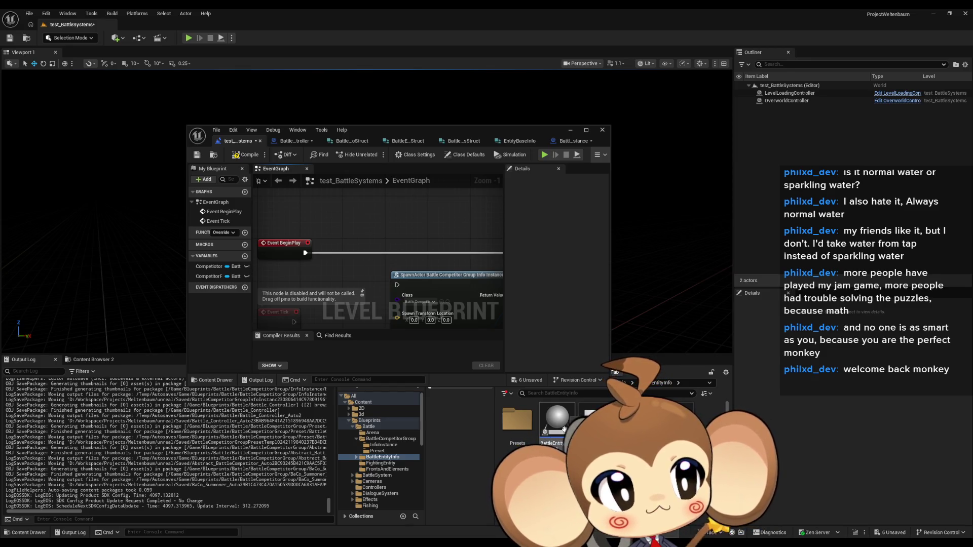
Open BattleEntityInfoInstance full-screen and inspect its BattleEntityInfo variable.
double_click(563, 428)
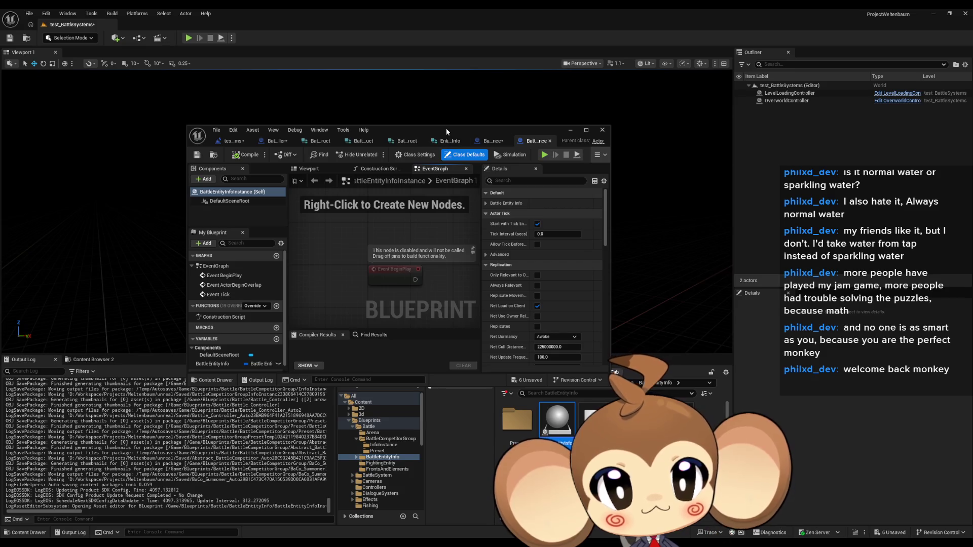
double_click(446, 131)
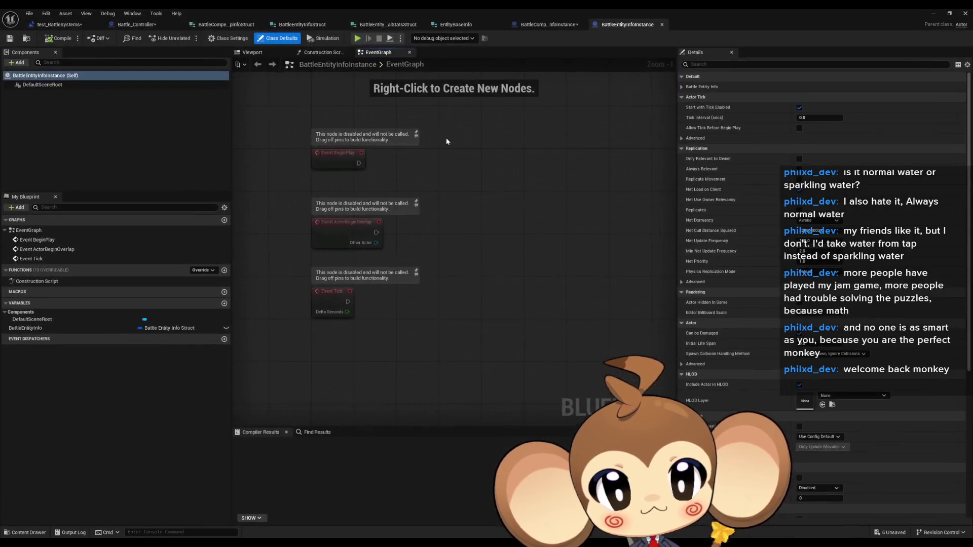
left_click(103, 329)
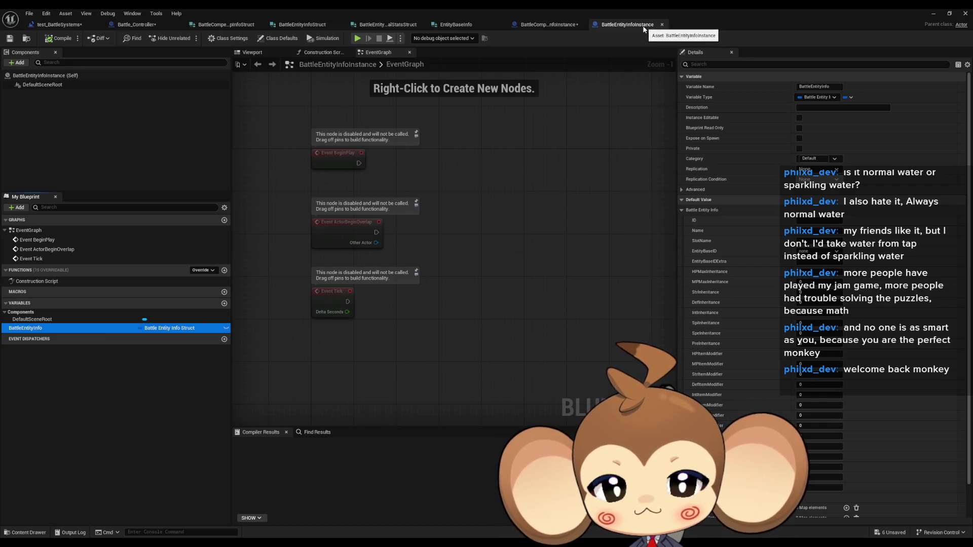
Back on the BattleEntityInfoInstance tab, uncheck Start with Tick Enabled in its class defaults.
left_click(559, 26)
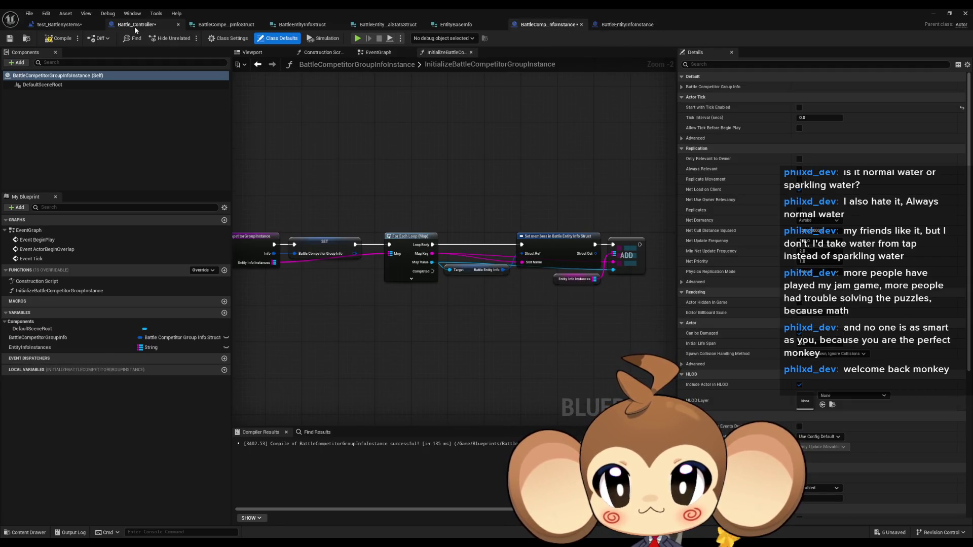
left_click(138, 25)
left_click(555, 26)
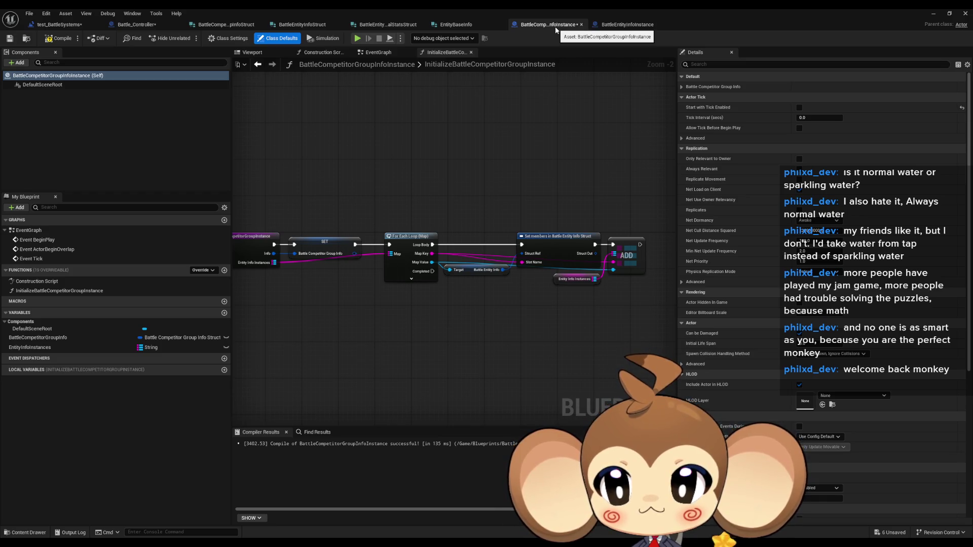
left_click(629, 26)
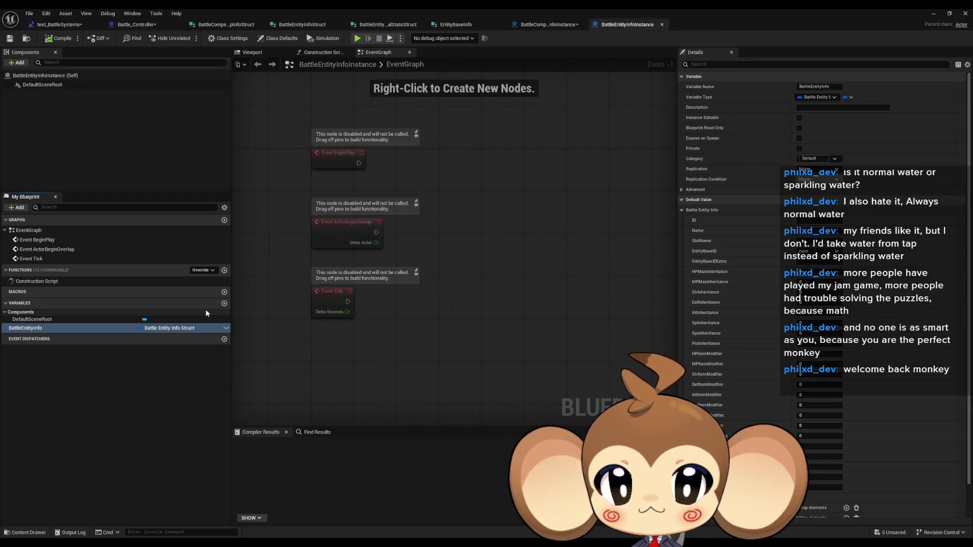
left_click(270, 41)
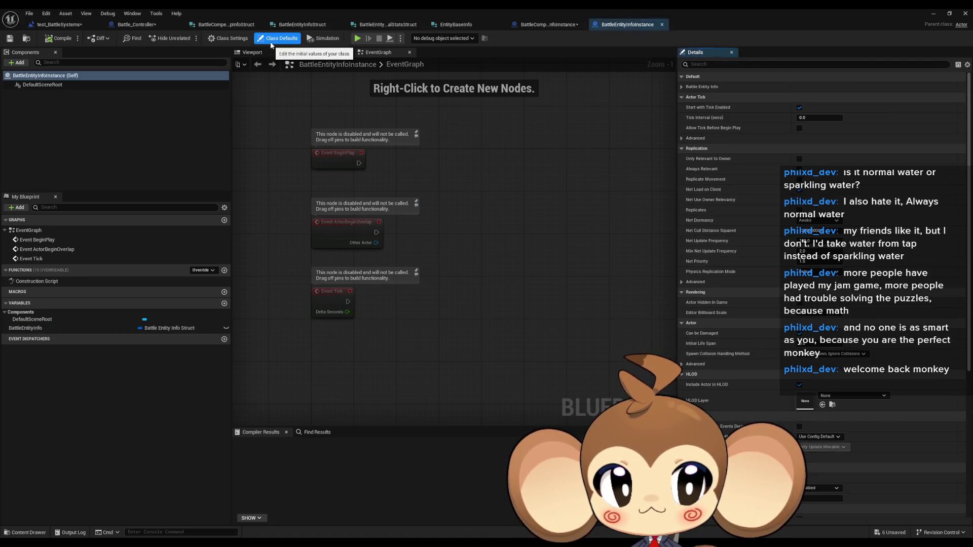
left_click(800, 108)
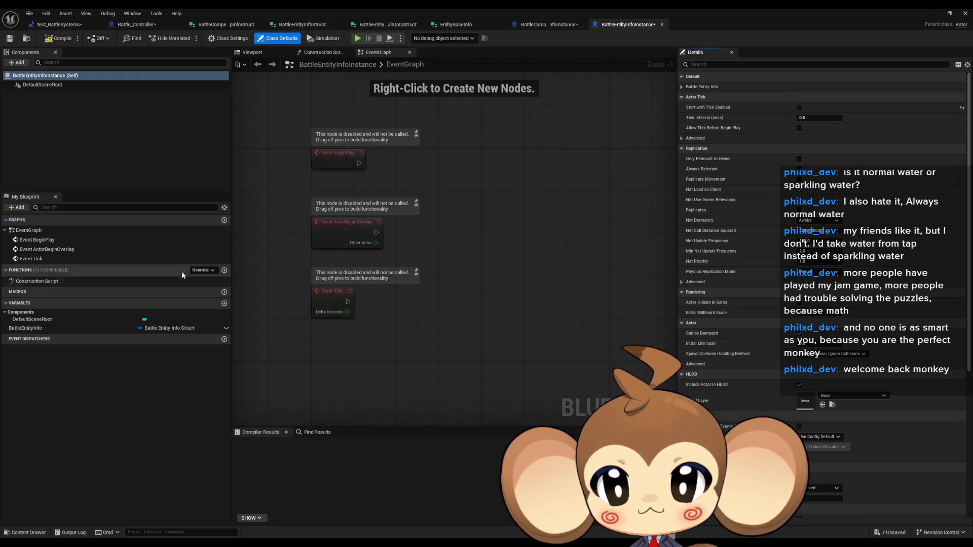
Create a new function named InitializeBattleEntityInfoInstance in the blueprint.
left_click(224, 271)
type("InitializeBattleEntityInfoInst")
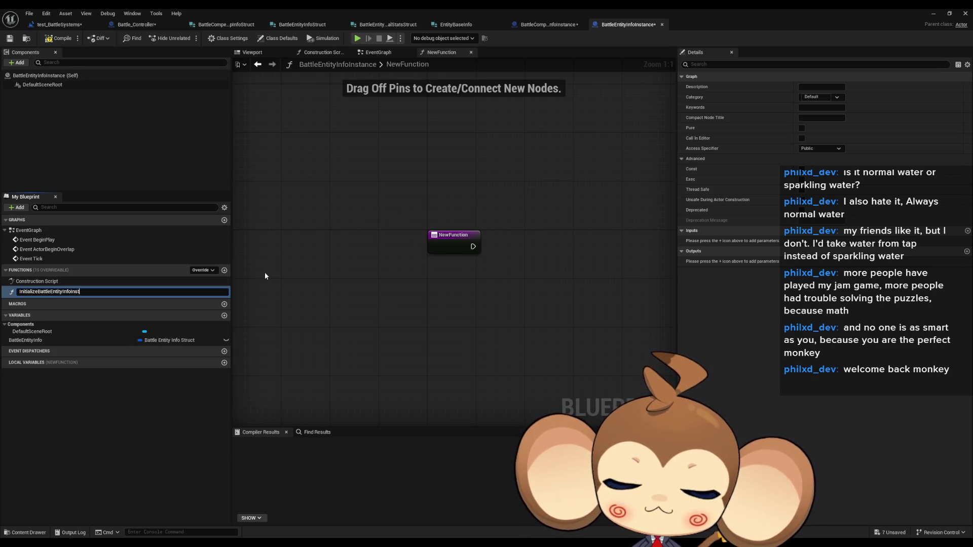
type("ance")
key("Return")
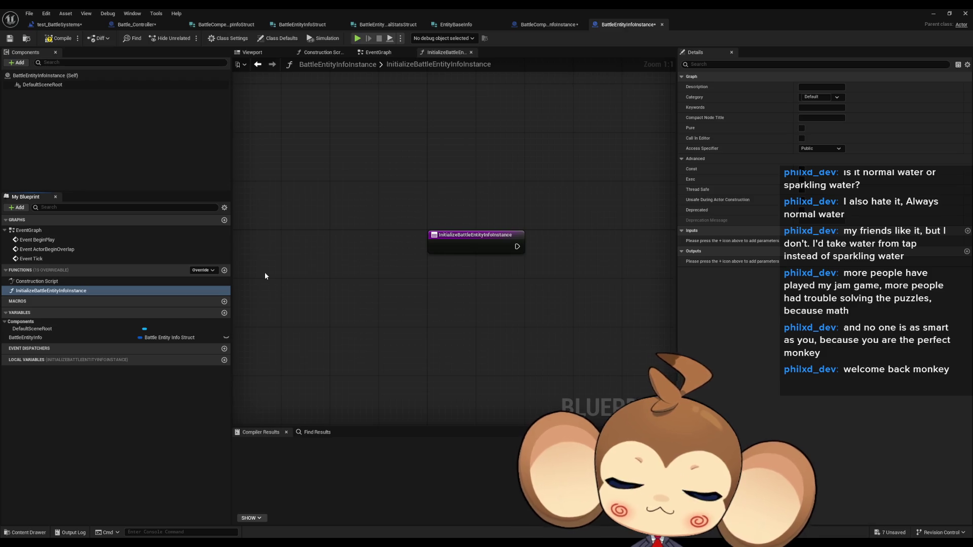
left_click_drag(454, 244, 404, 236)
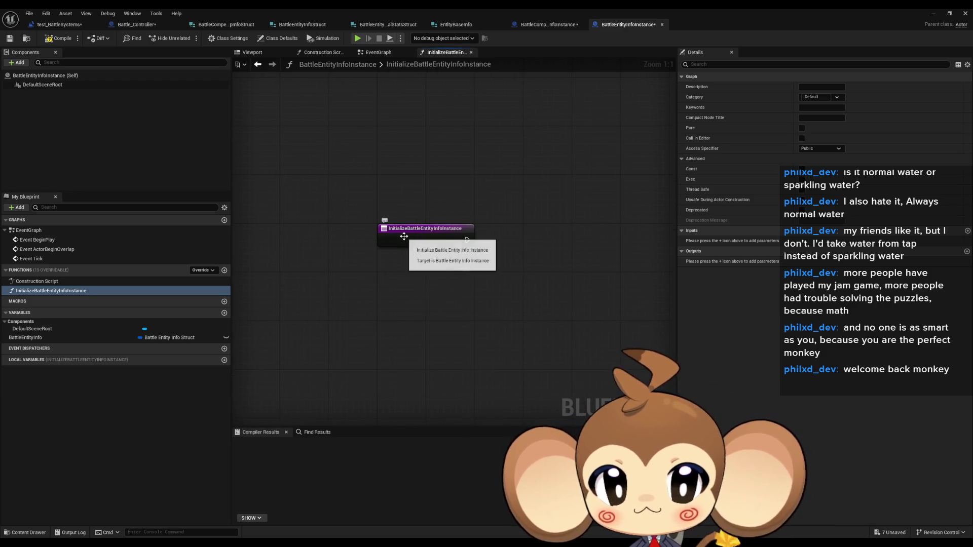
left_click(404, 237)
Give the function a Battle Entity Info struct input named BEIS.
left_click(968, 252)
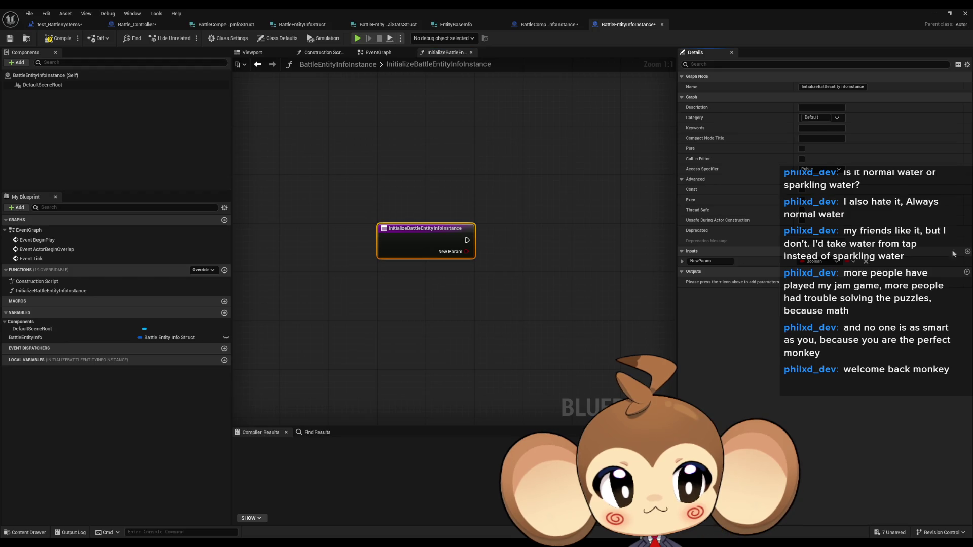
left_click(826, 261)
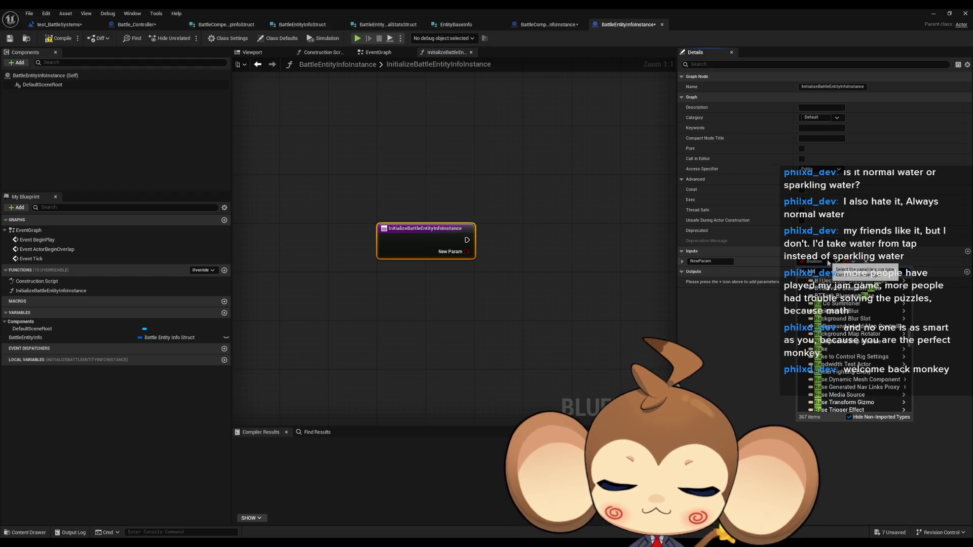
type("tt")
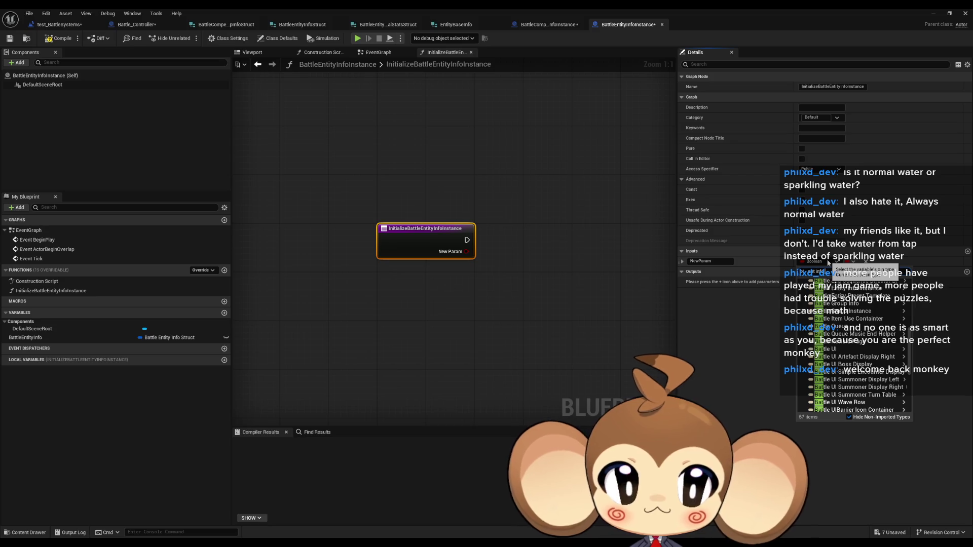
type("infoe")
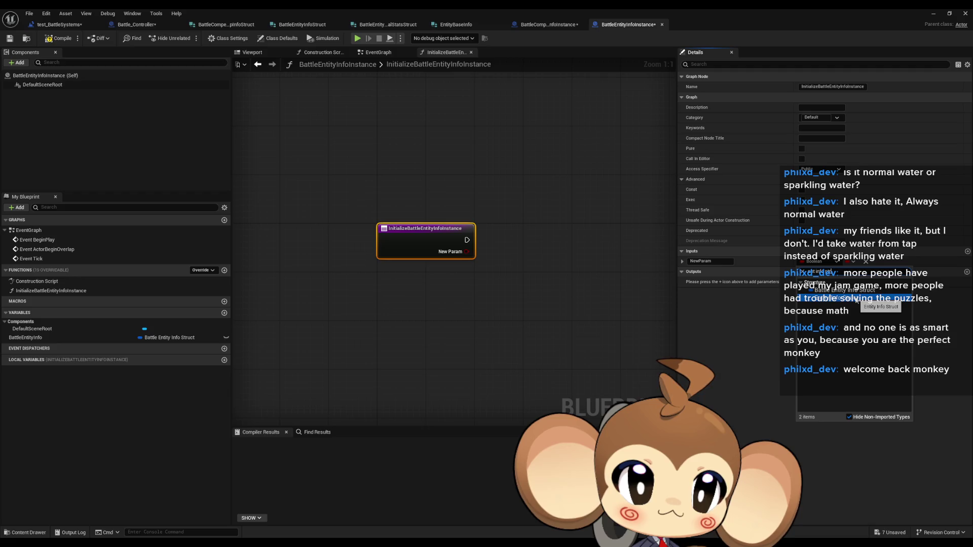
left_click(856, 298)
left_click_drag(530, 290, 425, 289)
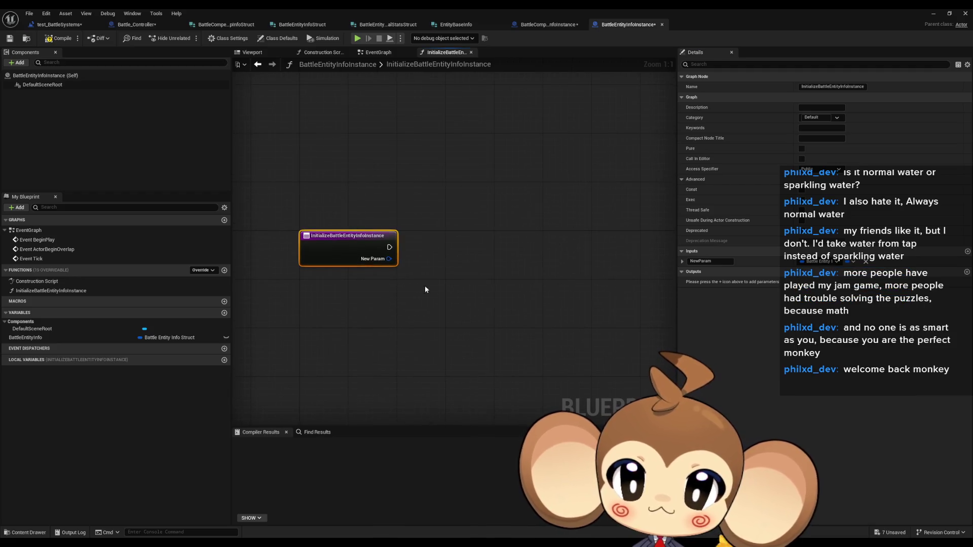
left_click(744, 268)
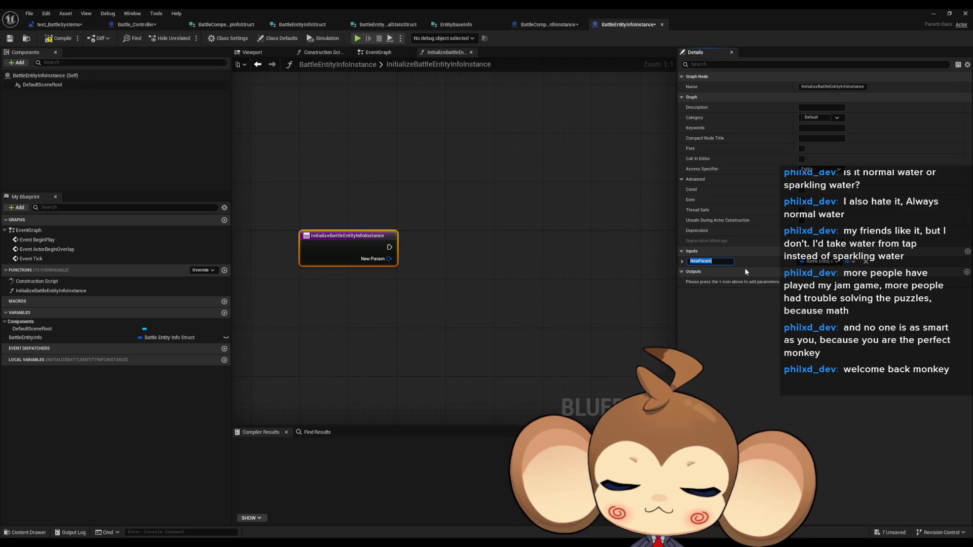
type("Battle")
key("ctrl+a")
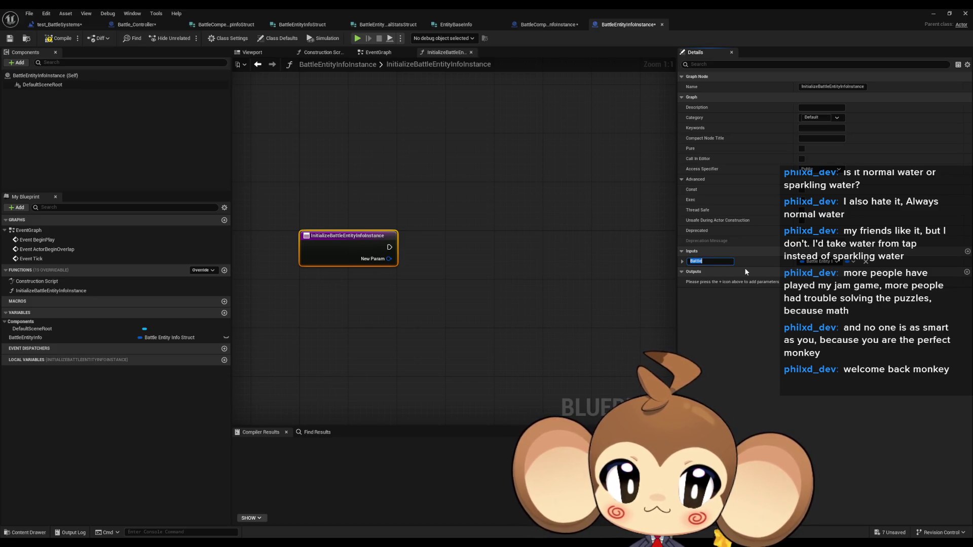
type("BEIS")
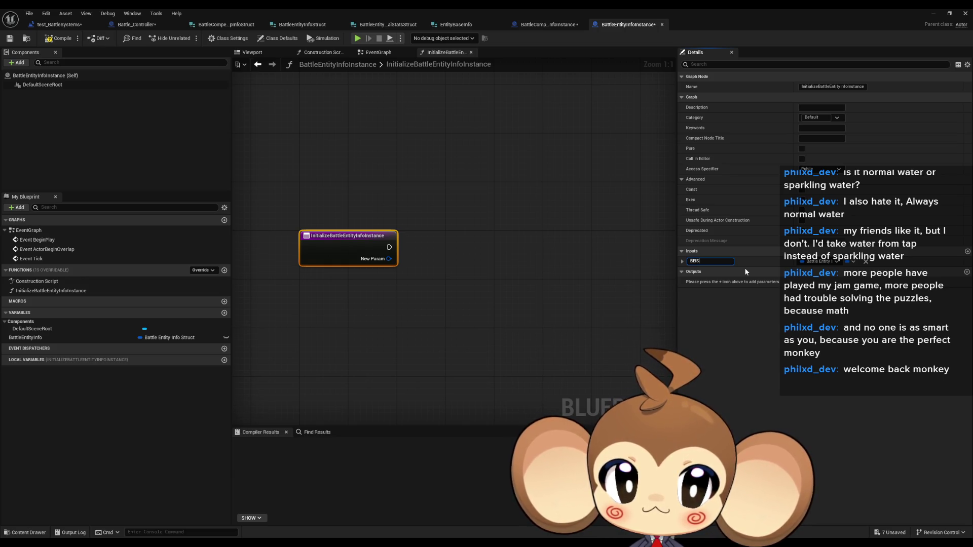
key("Return")
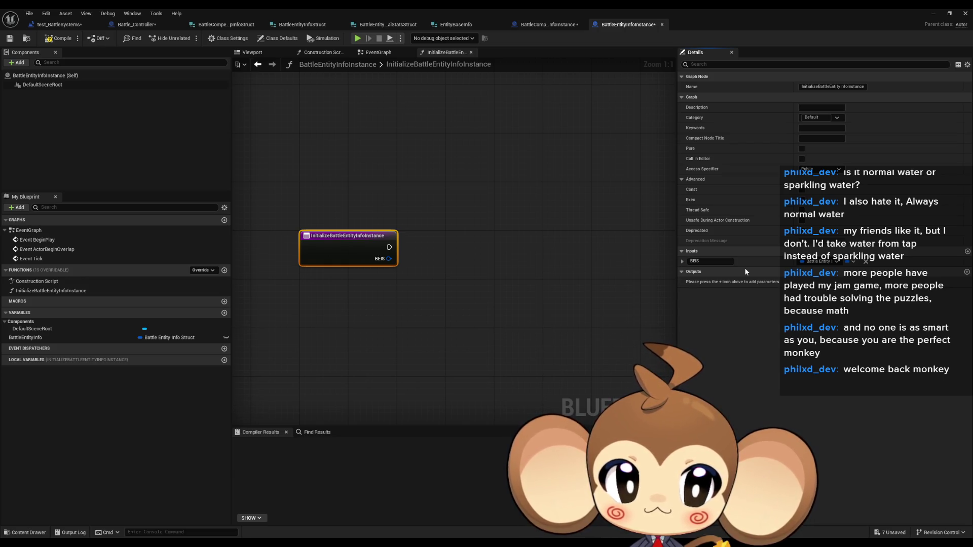
Add a SET BattleEntityInfo node wired from the function entry and BEIS.
mouse_move(25, 338)
left_mouse_down()
mouse_move(366, 290)
mouse_move(476, 258)
mouse_move(477, 243)
left_mouse_up()
mouse_move(389, 258)
left_mouse_down()
mouse_move(515, 244)
mouse_move(460, 249)
left_mouse_up()
left_click(619, 120)
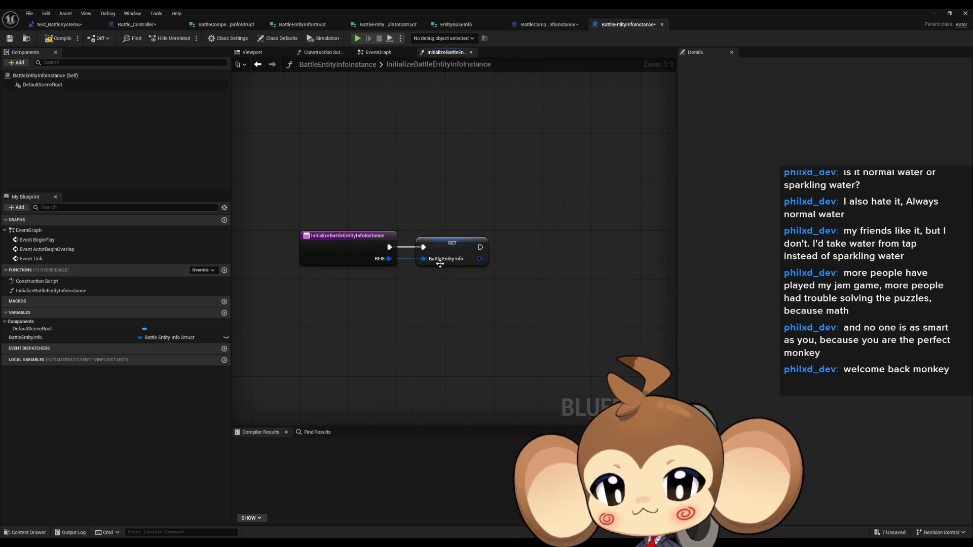
left_click(557, 26)
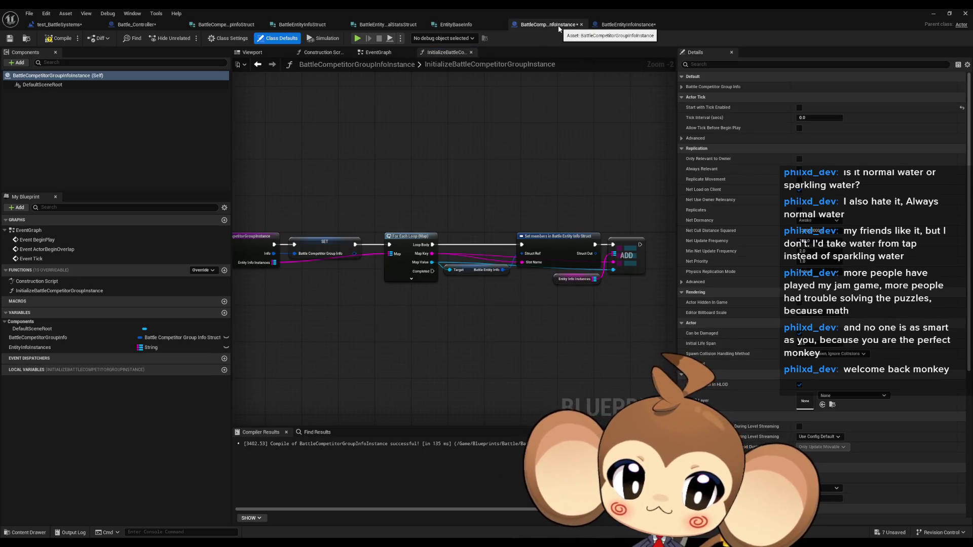
In the test_BattleSystems level blueprint, add a For Each Loop (Map) node fed by Entity Presets.
left_click(627, 25)
left_click(60, 27)
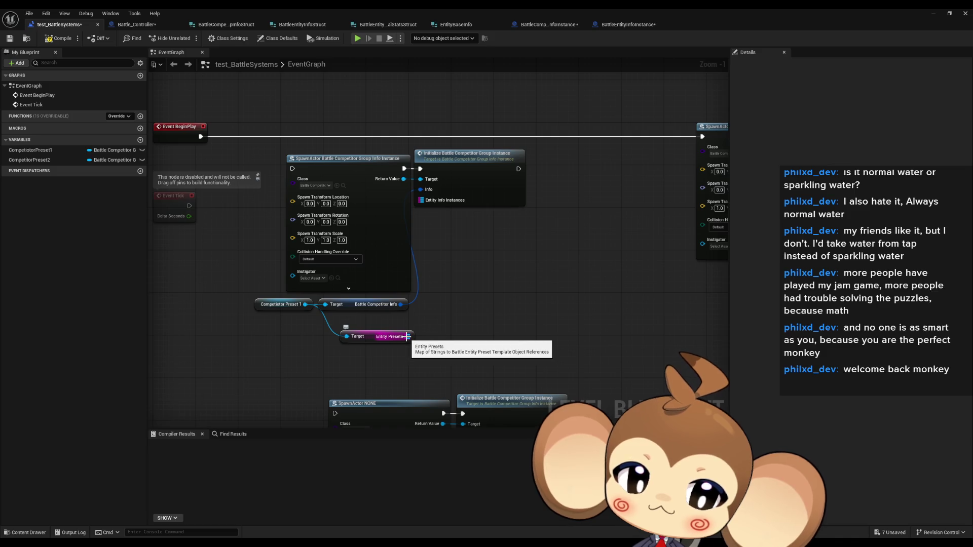
left_click_drag(404, 339, 484, 329)
type("for each")
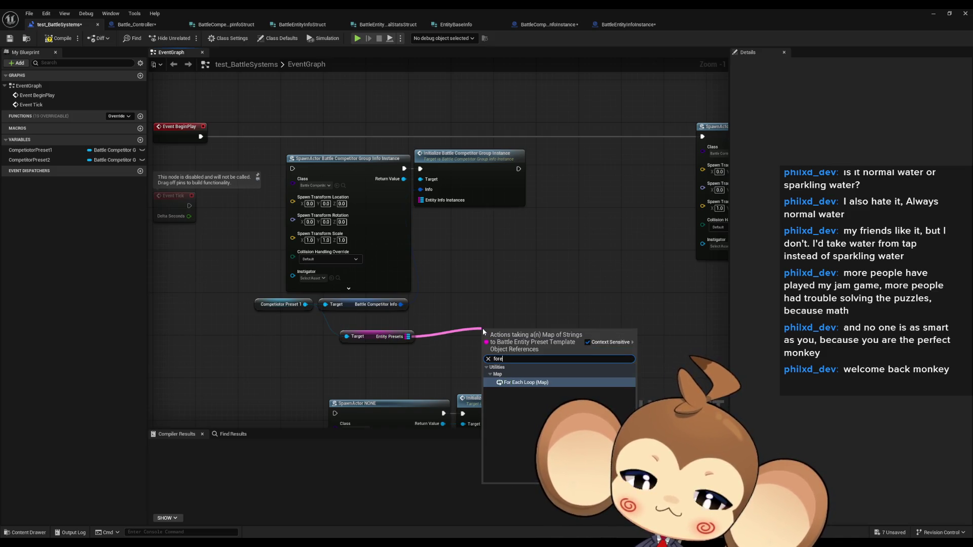
key("Return")
left_click_drag(499, 335, 474, 311)
left_click_drag(549, 299, 517, 282)
left_click_drag(447, 303, 447, 287)
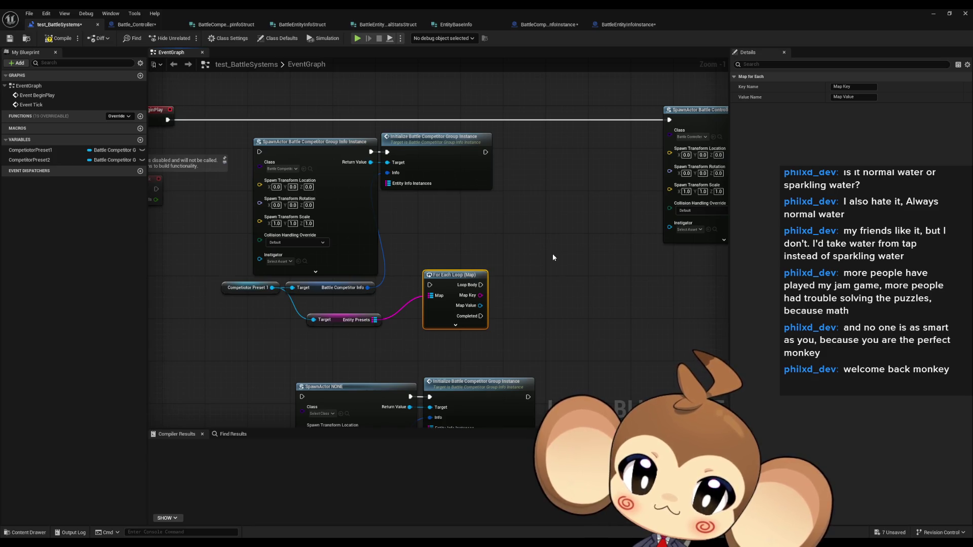
left_click_drag(533, 262, 479, 232)
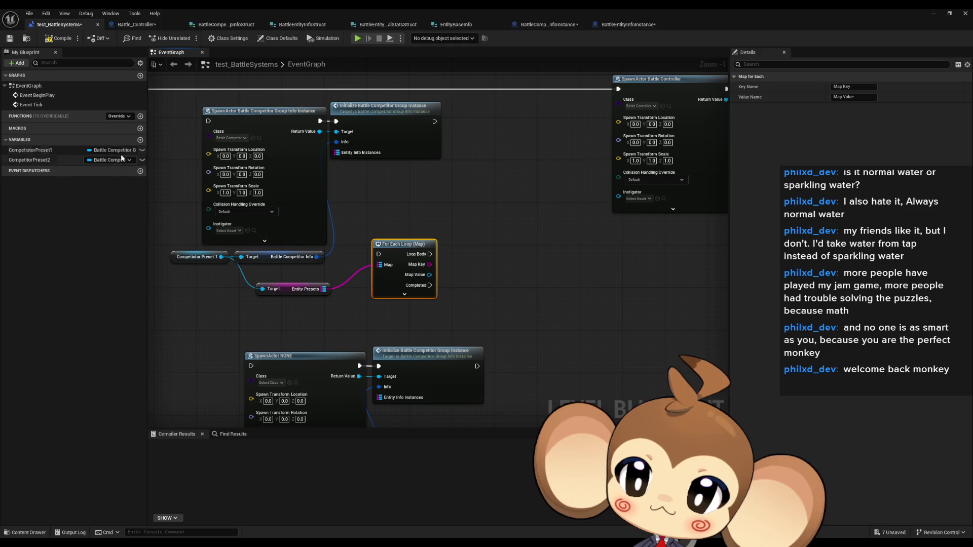
Add variable Entities1 as a map from String to Battle Entity Info Instance references.
left_click(141, 140)
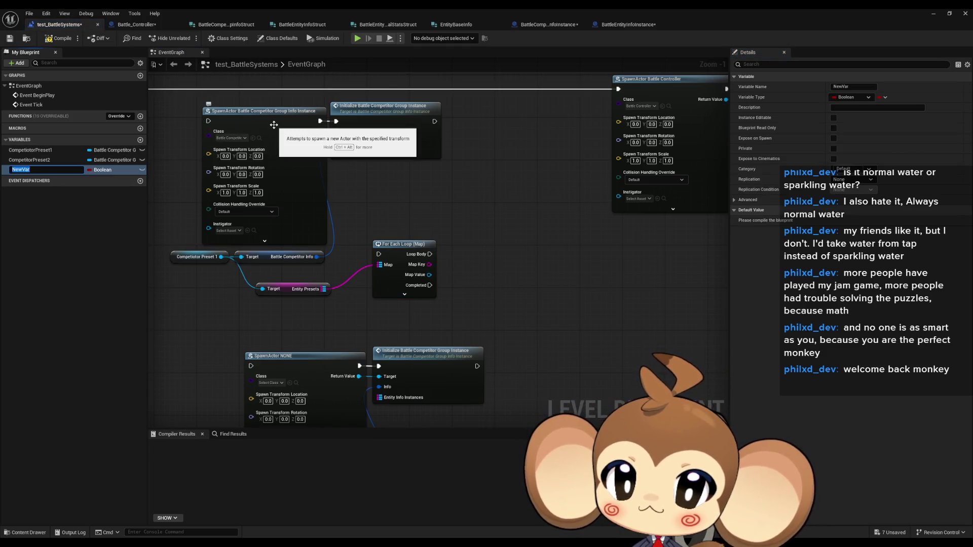
type("Entities1")
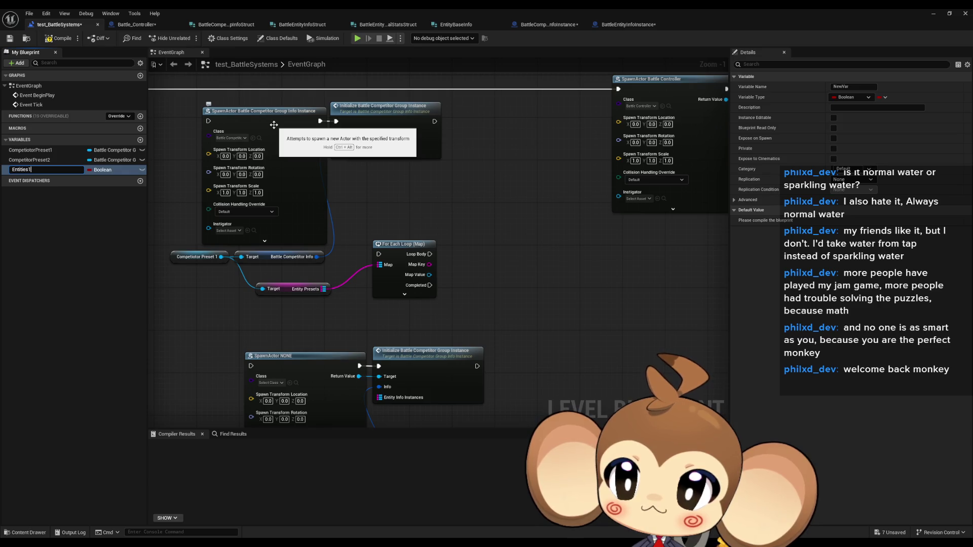
key("Return")
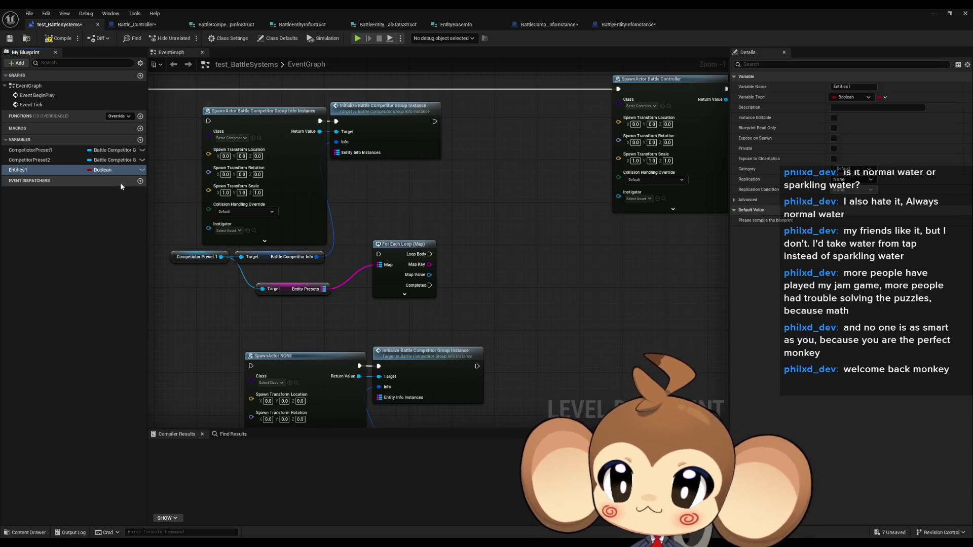
left_click(103, 170)
left_click(106, 236)
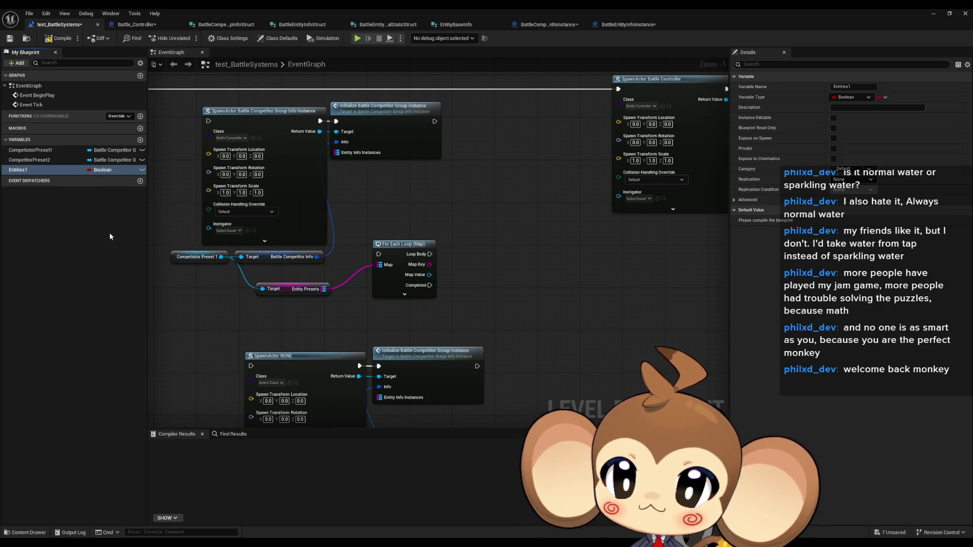
left_click(883, 96)
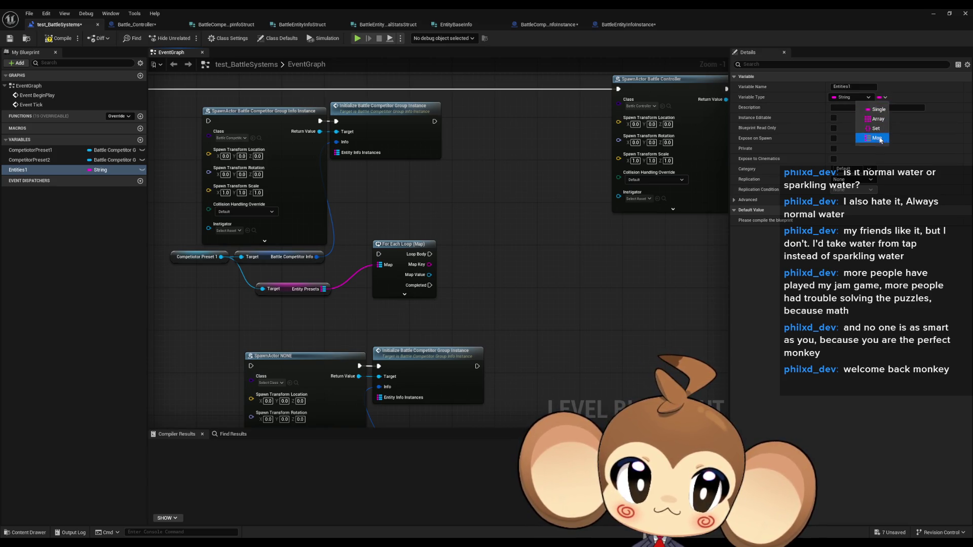
left_click(880, 142)
left_click(897, 97)
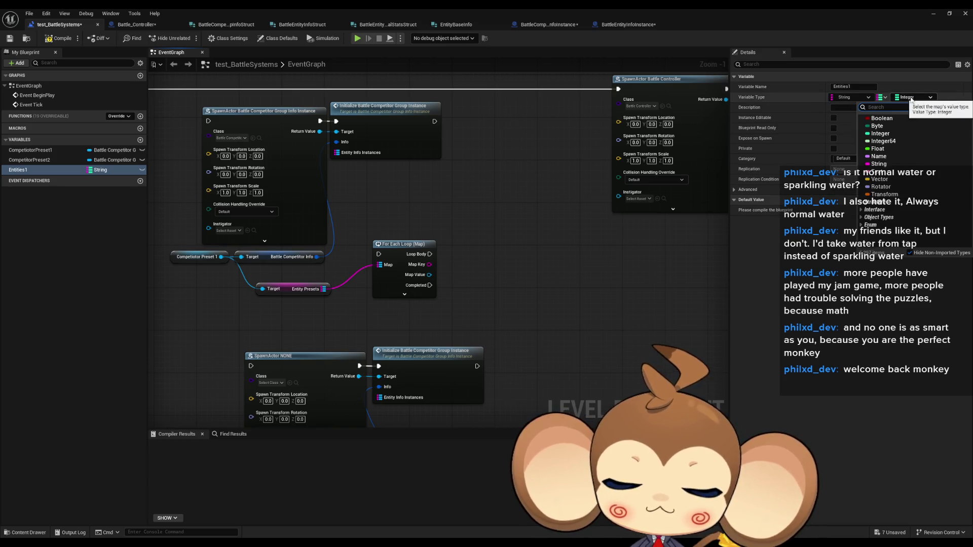
type("bat instan")
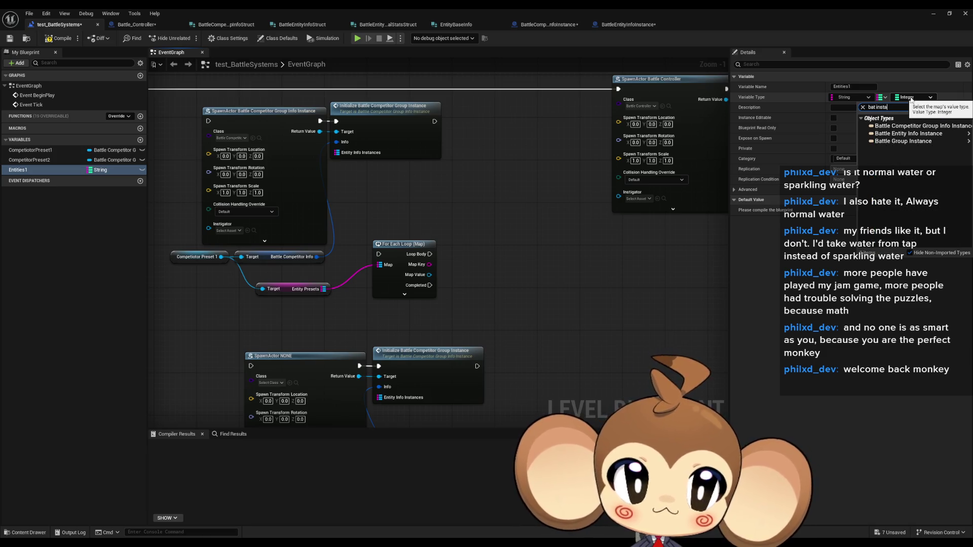
mouse_move(906, 135)
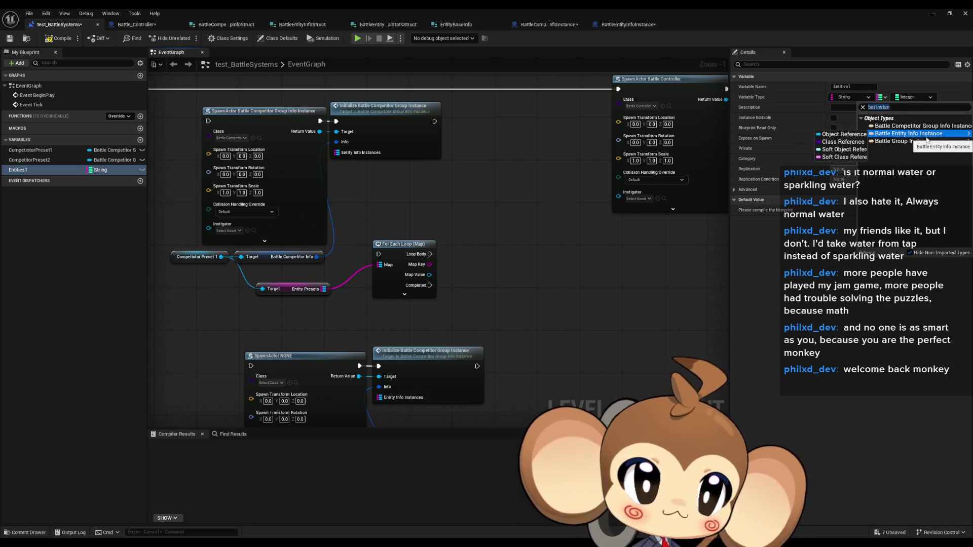
left_click(833, 134)
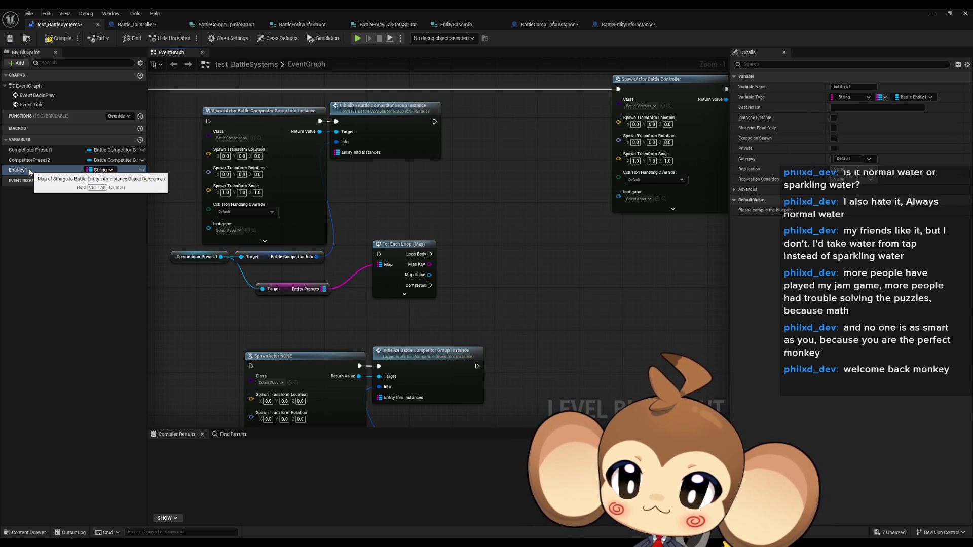
Add a second variable Entities2 and place it in the event graph.
key("F2")
left_click(140, 140)
type("Entiti")
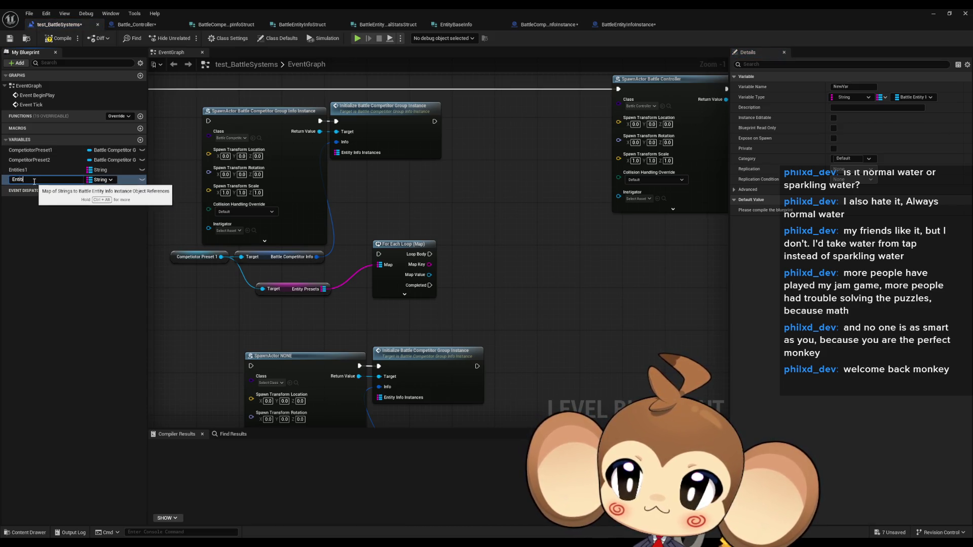
type("es2")
key("Return")
mouse_move(35, 183)
left_mouse_down()
mouse_move(555, 314)
mouse_move(518, 409)
left_mouse_up()
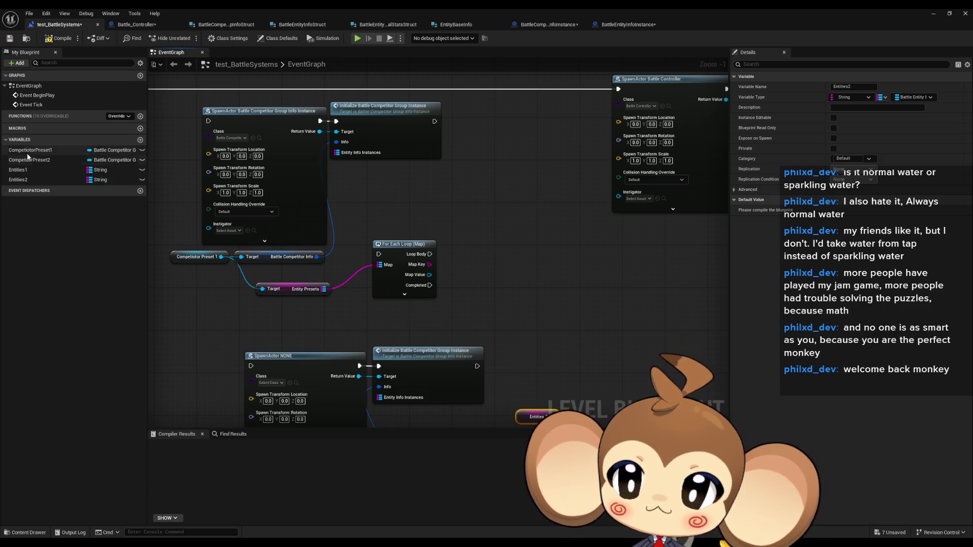
Add a map Add node for Entities1 beside the For Each loop.
left_click(18, 170)
mouse_move(410, 319)
left_mouse_down()
mouse_move(468, 294)
mouse_move(500, 254)
left_mouse_up()
type("add")
left_click(523, 329)
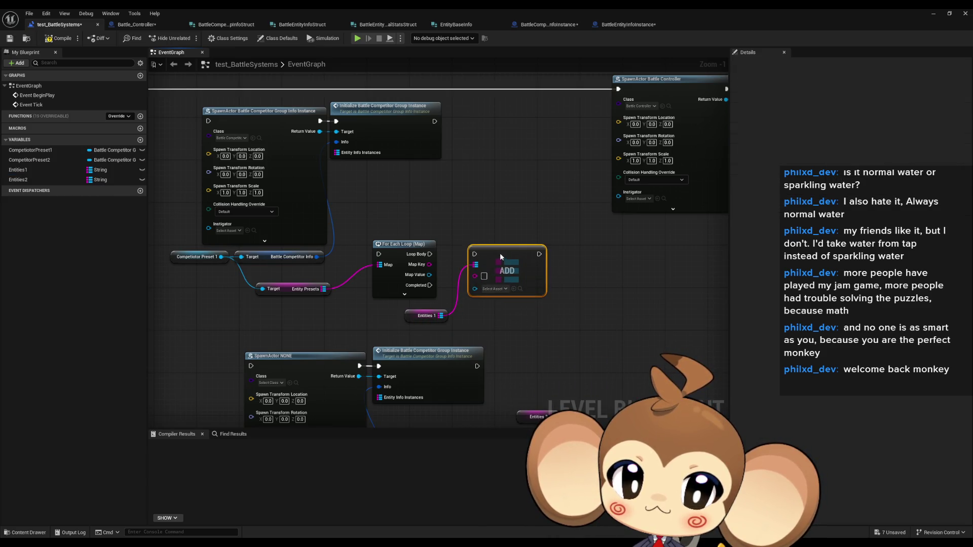
left_click_drag(429, 274, 479, 291)
key("Escape")
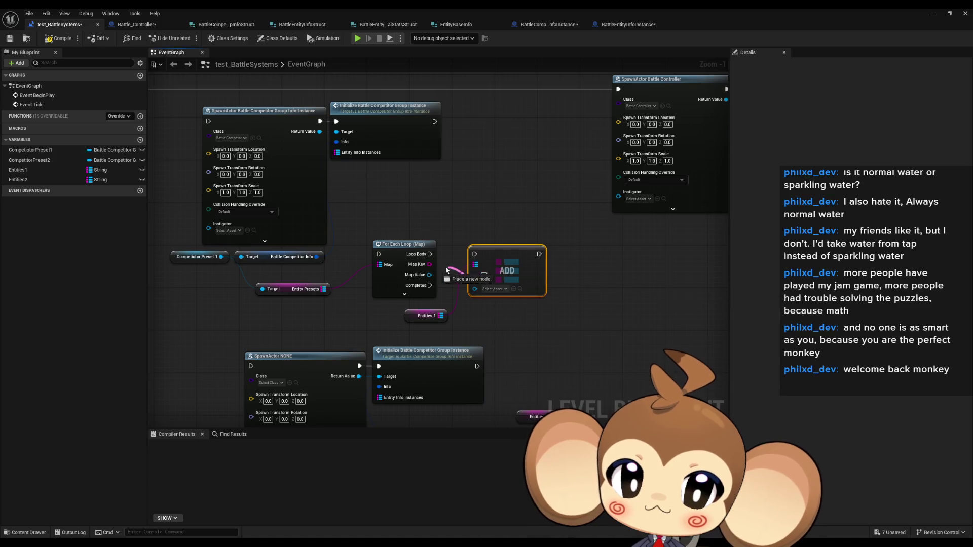
mouse_move(429, 264)
left_mouse_down()
mouse_move(475, 275)
mouse_move(456, 282)
mouse_move(475, 284)
left_mouse_up()
left_click(442, 284)
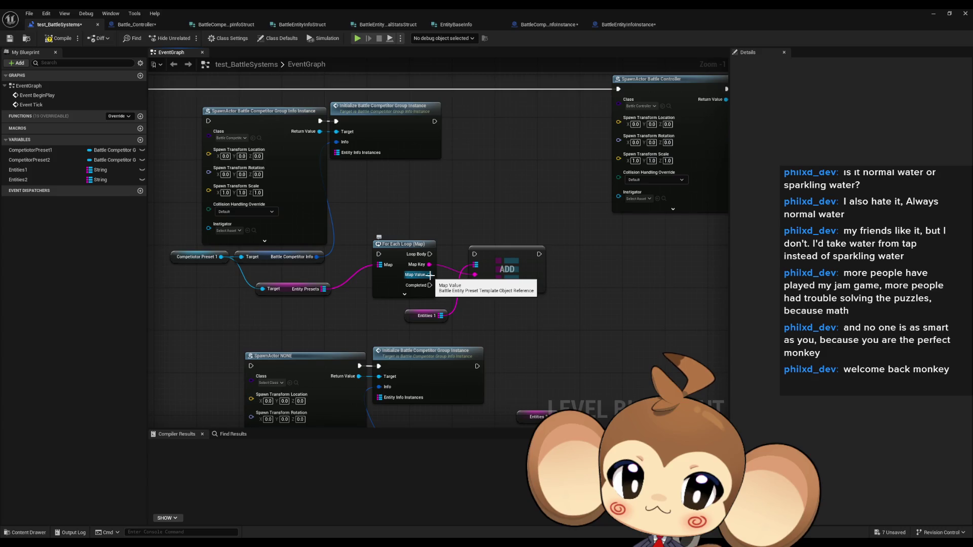
key("ctrl+z")
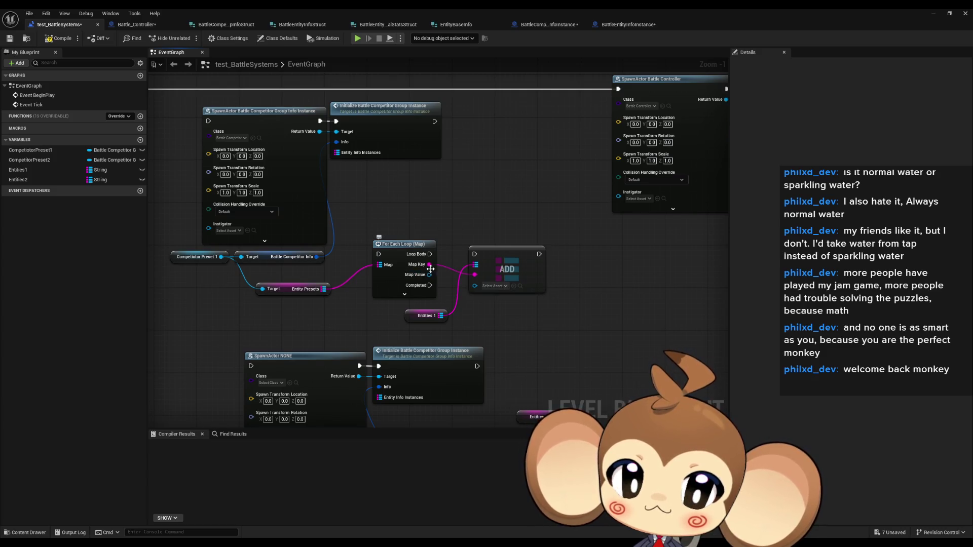
left_click_drag(484, 269, 531, 269)
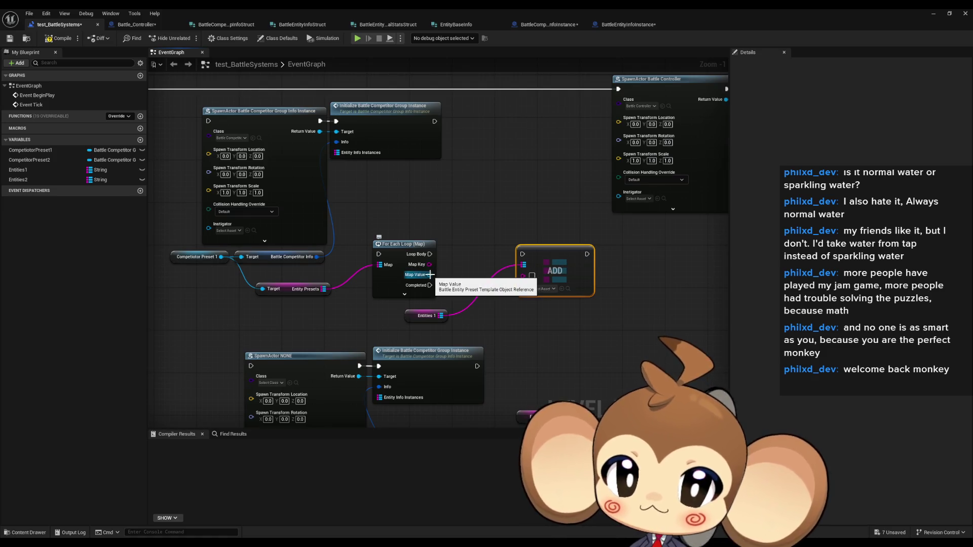
Get the Battle Entity Info from the loop's Map Value.
left_click_drag(430, 274, 464, 277)
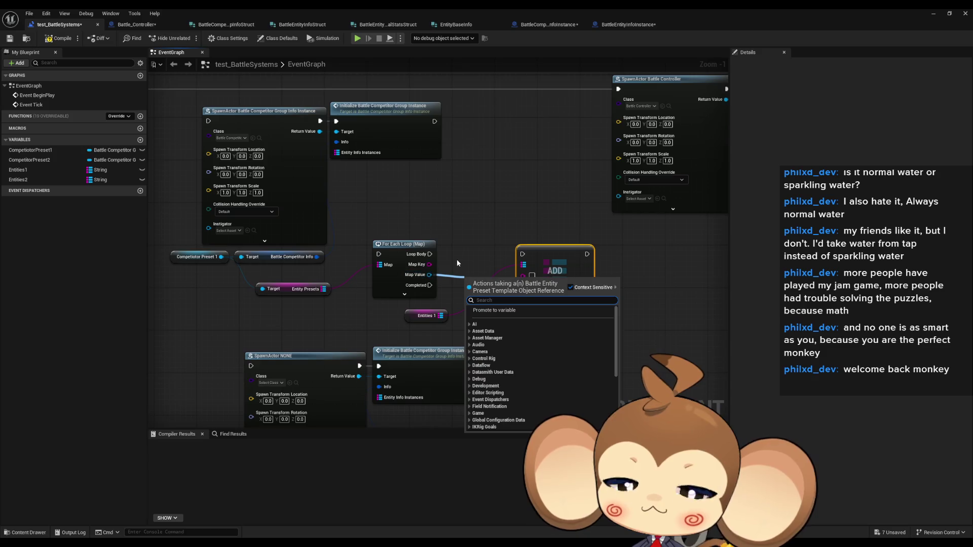
type("get info")
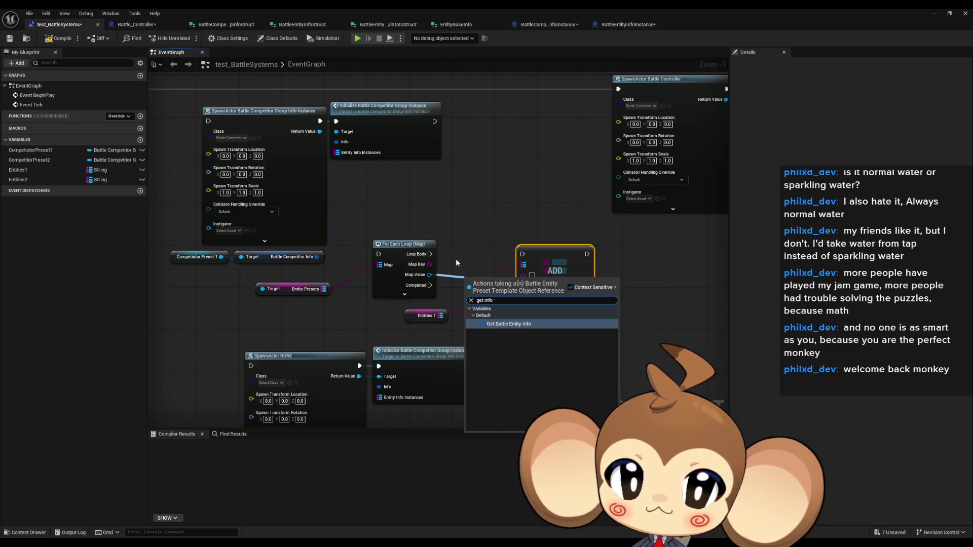
key("Return")
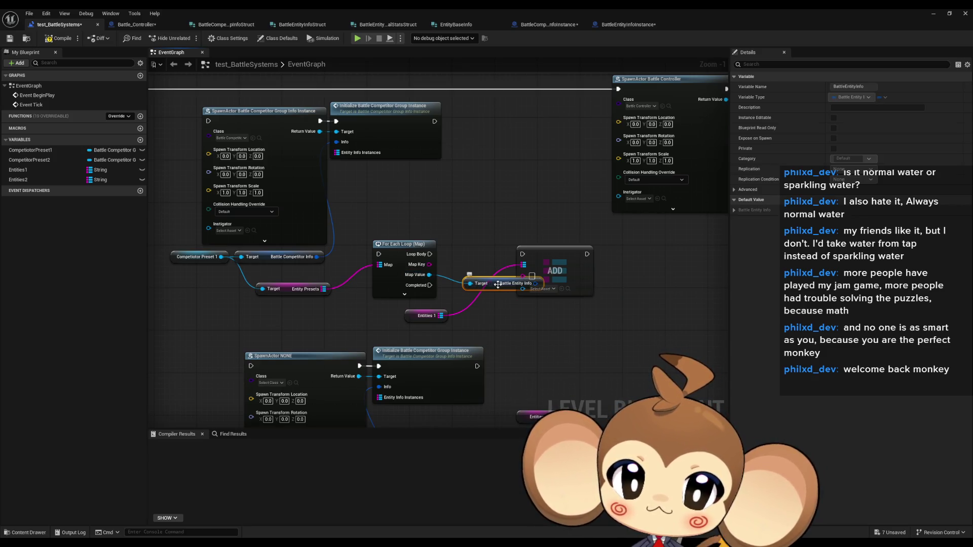
left_click_drag(476, 274, 478, 280)
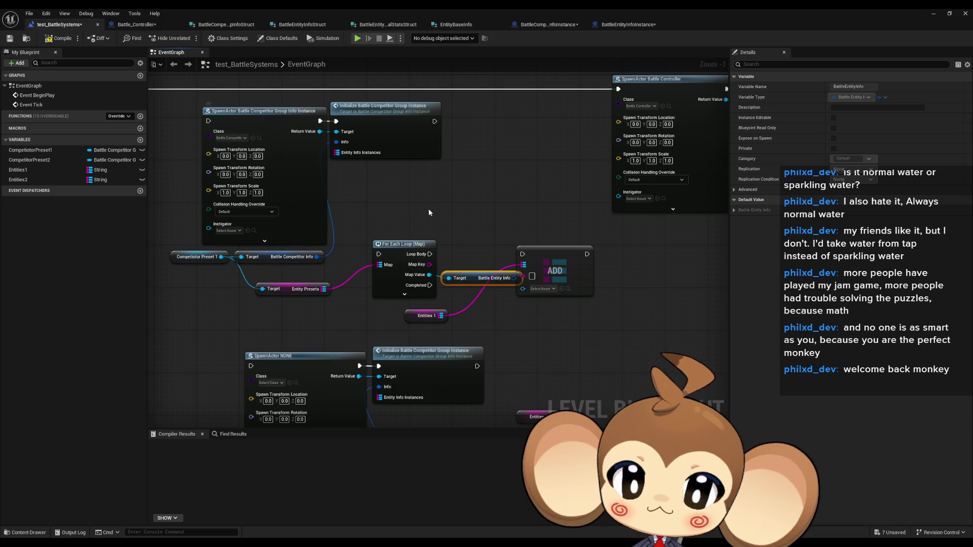
left_click(223, 118)
left_click_drag(593, 315, 481, 275)
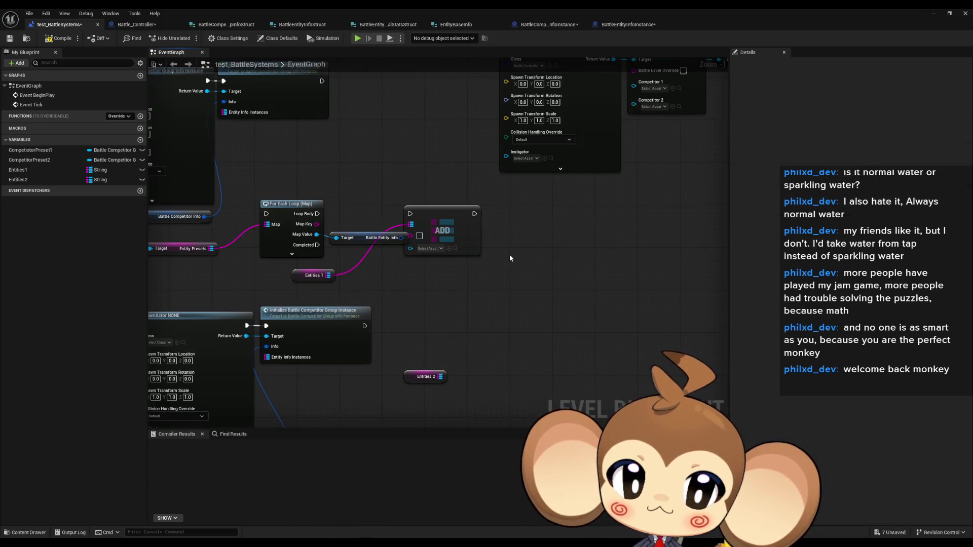
Paste a copy of the SpawnActor node and set its class to Battle Entity Info Instance.
key("ctrl+v")
left_click(541, 285)
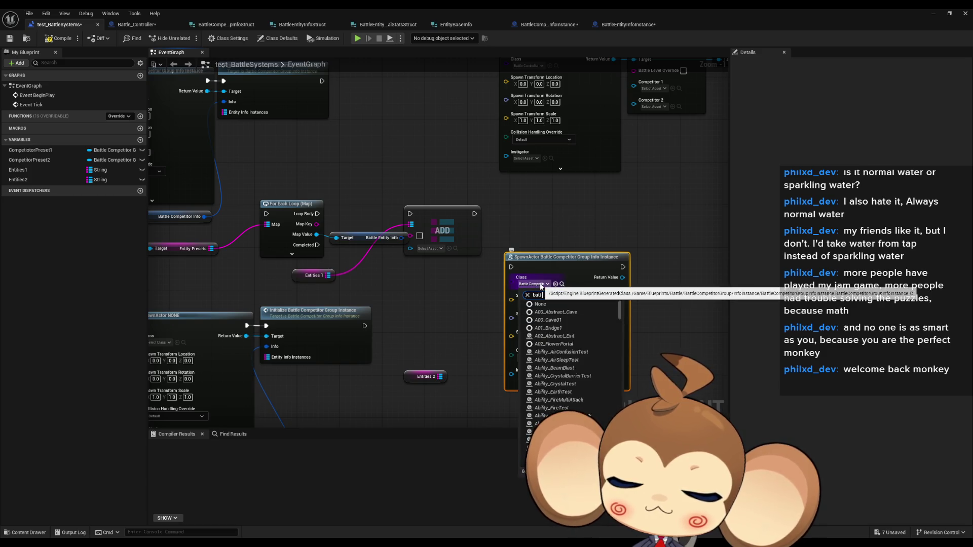
type(" ent inst")
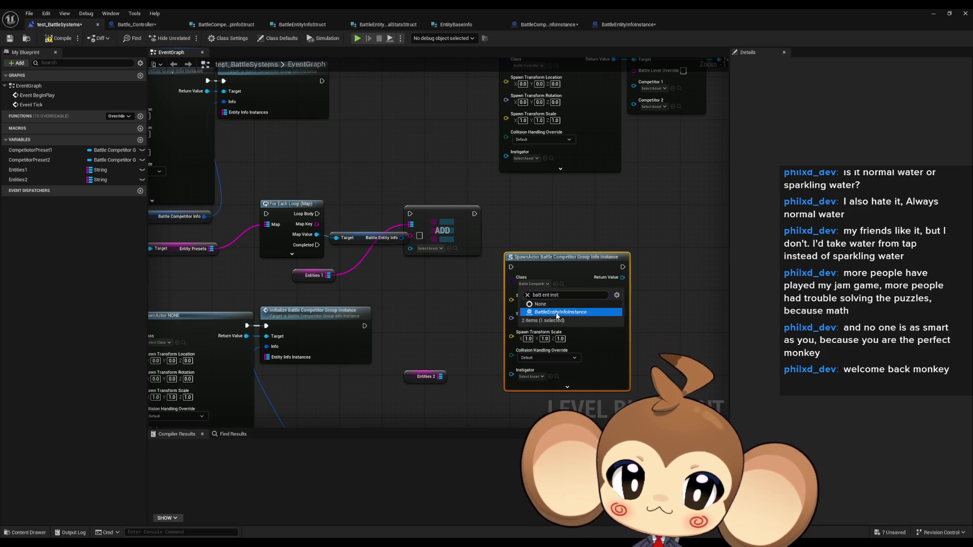
left_click(558, 311)
scroll(450, 303, "down", 2)
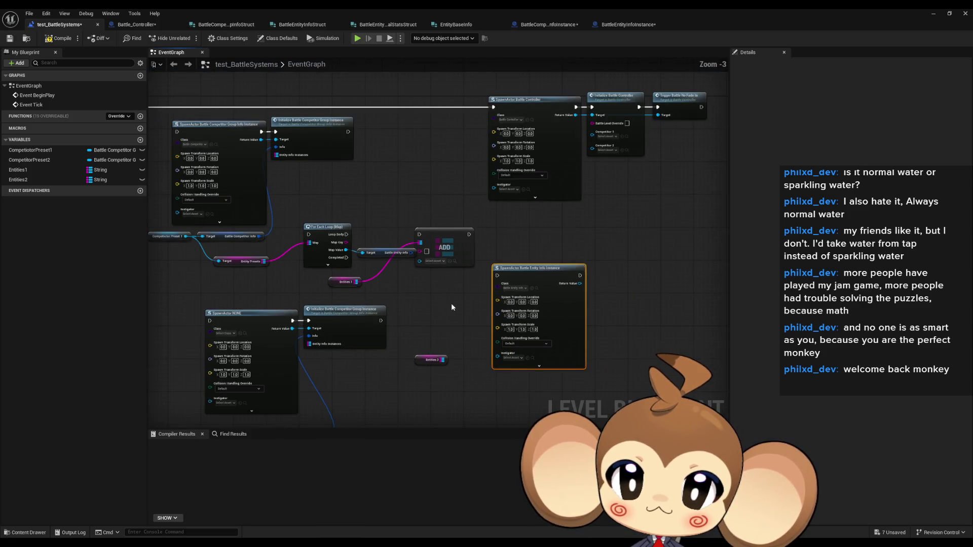
scroll(523, 293, "down", 1)
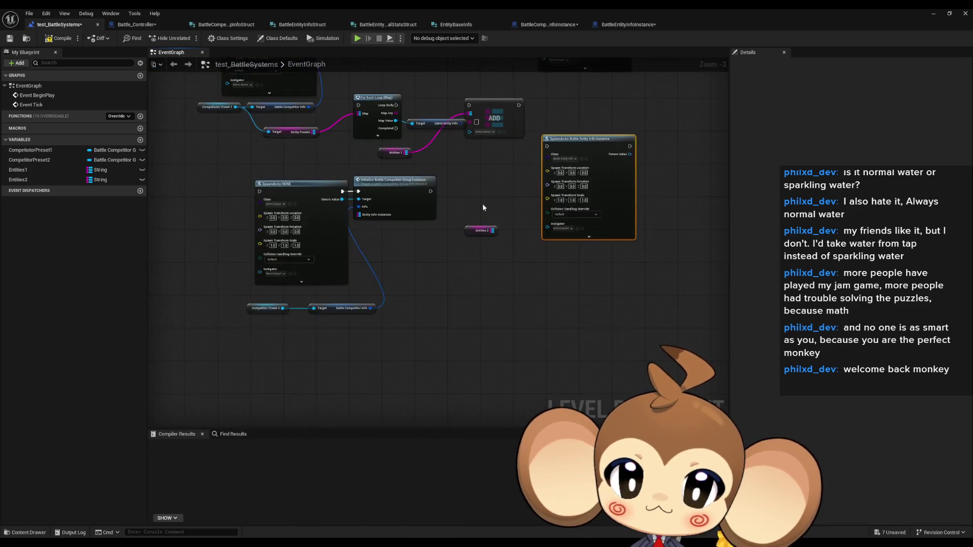
Rearrange the nodes so the new spawn node sits below Entities1.
left_click_drag(235, 189, 365, 289)
left_click_drag(410, 204, 366, 310)
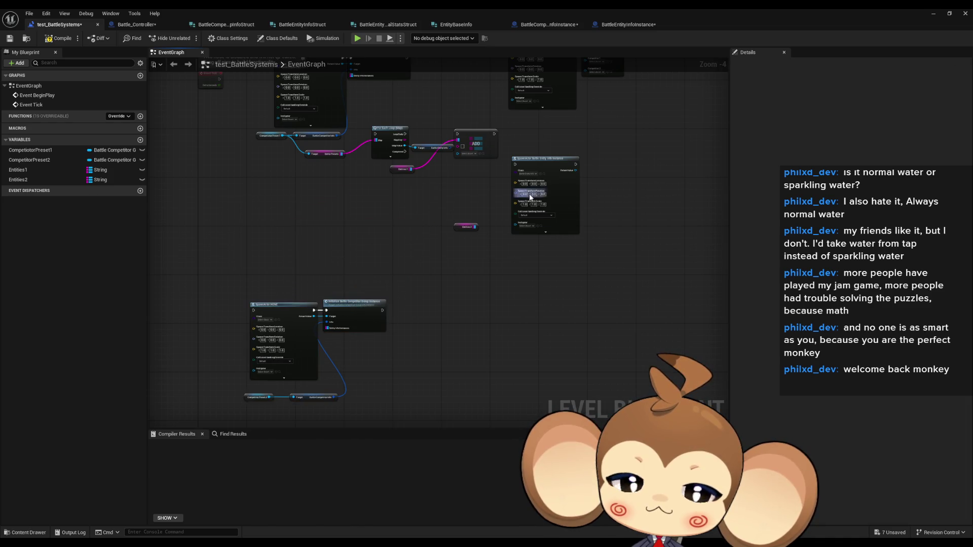
scroll(529, 194, "up", 3)
left_click(409, 251)
left_click_drag(409, 251, 358, 426)
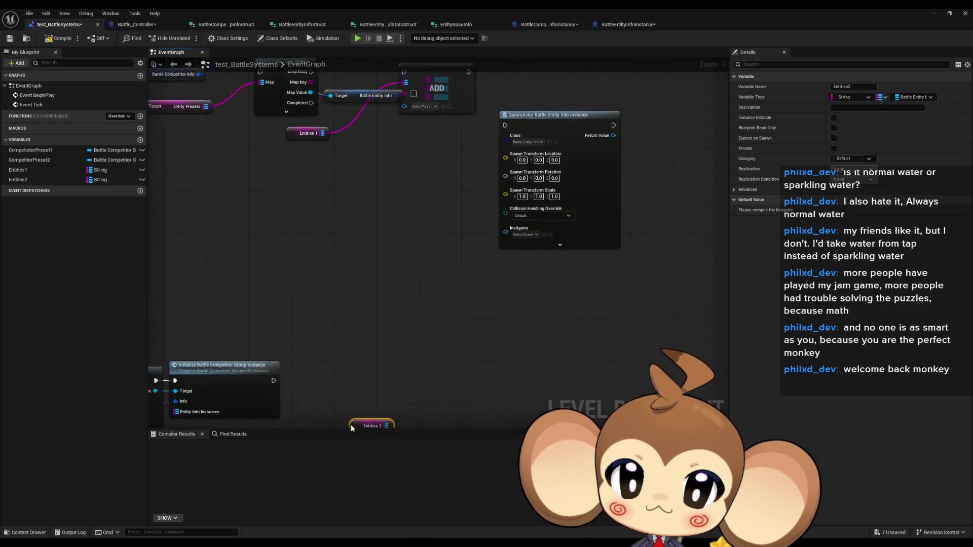
left_click_drag(504, 258, 351, 263)
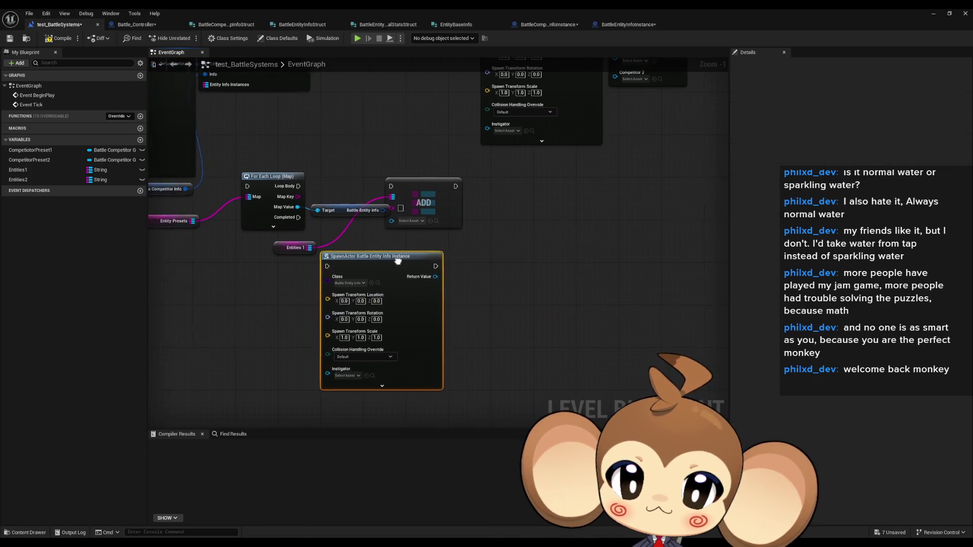
left_click(540, 251)
scroll(446, 261, "up", 1)
Call Initialize Battle Entity Info Instance on the spawned actor's Return Value.
left_click_drag(479, 280, 506, 281)
type("init")
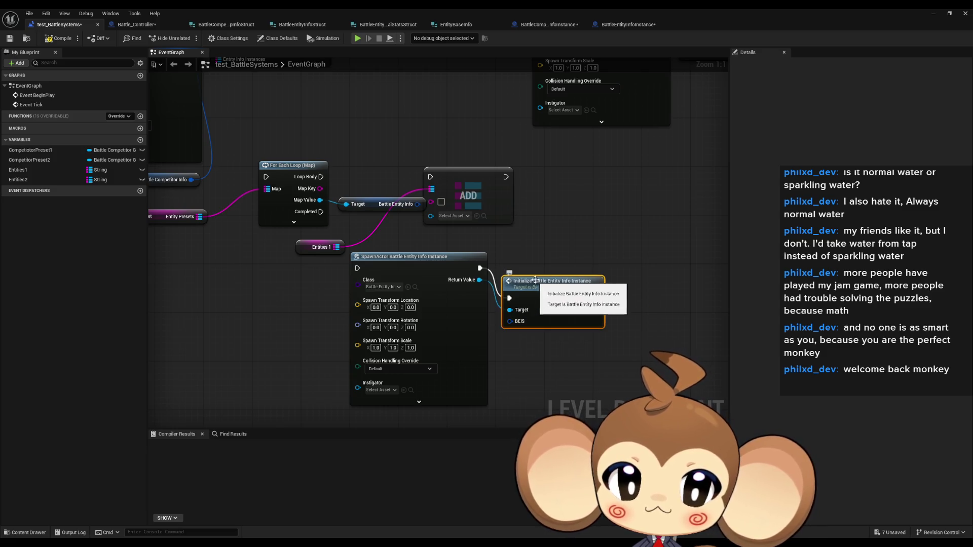
left_click(555, 321)
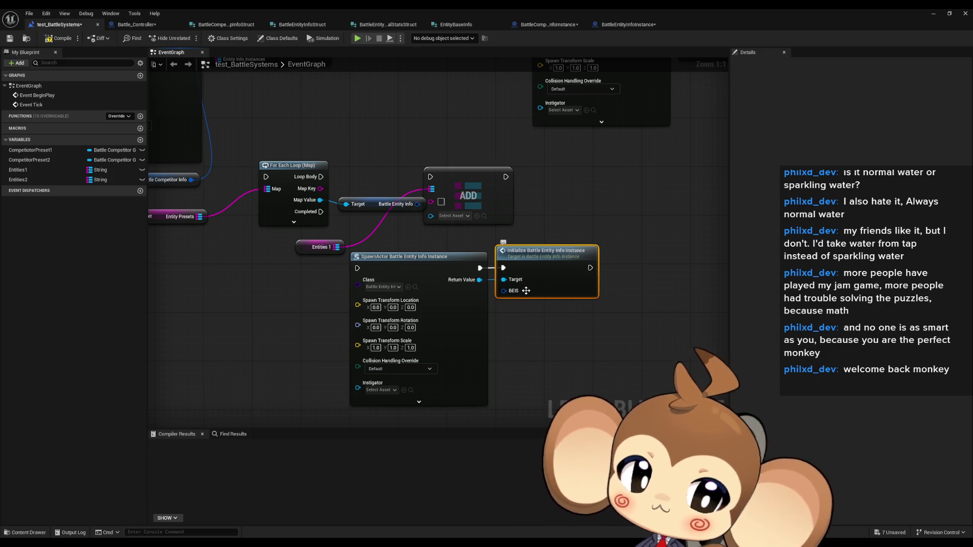
left_click_drag(321, 94, 514, 188)
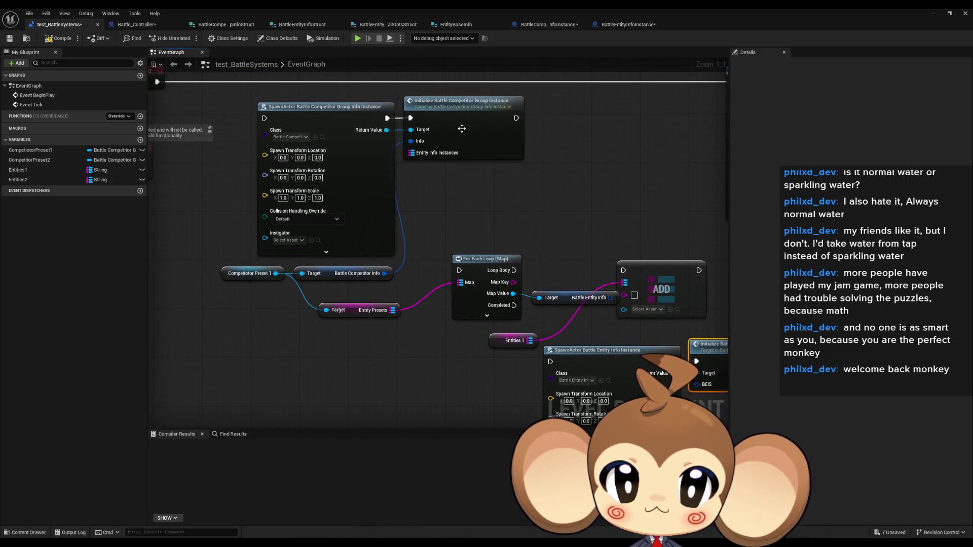
In InitializeBattleCompetitorGroupInstance, move the Set members node above the For Each Loop.
double_click(491, 136)
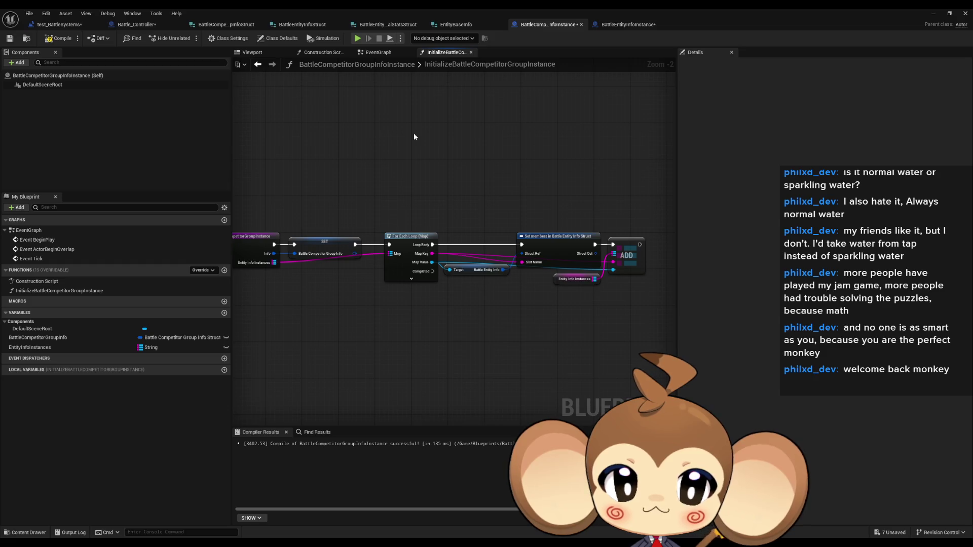
scroll(488, 277, "up", 2)
left_click(482, 267)
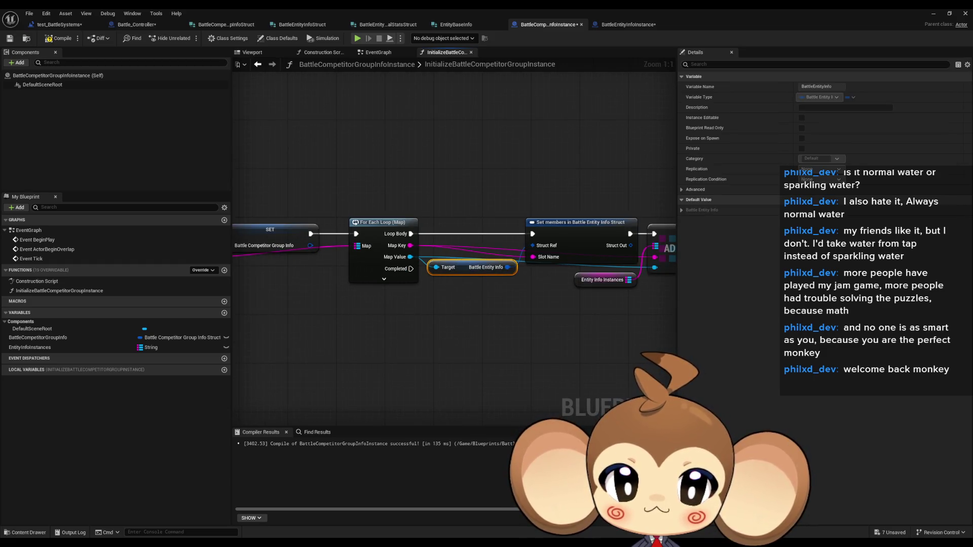
left_click_drag(476, 293, 719, 300)
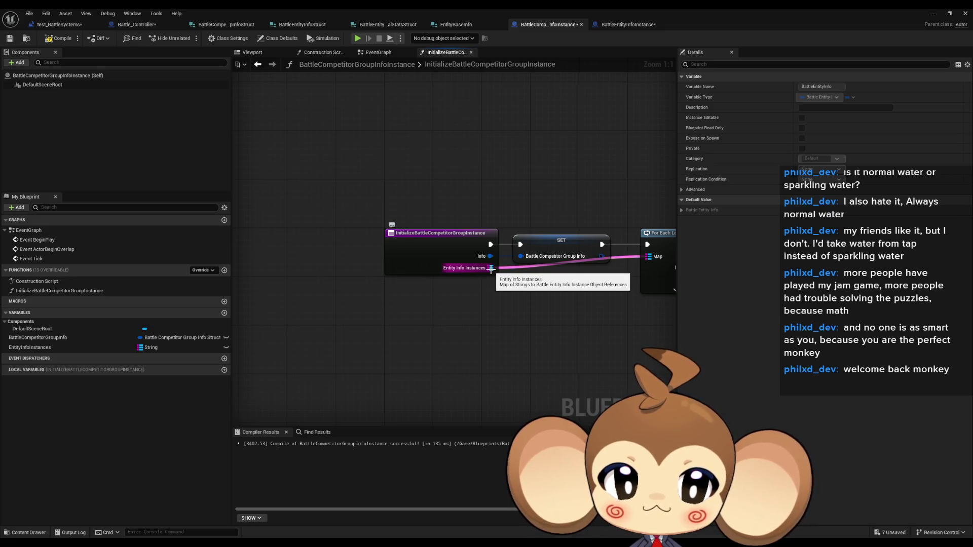
left_click_drag(490, 269, 347, 265)
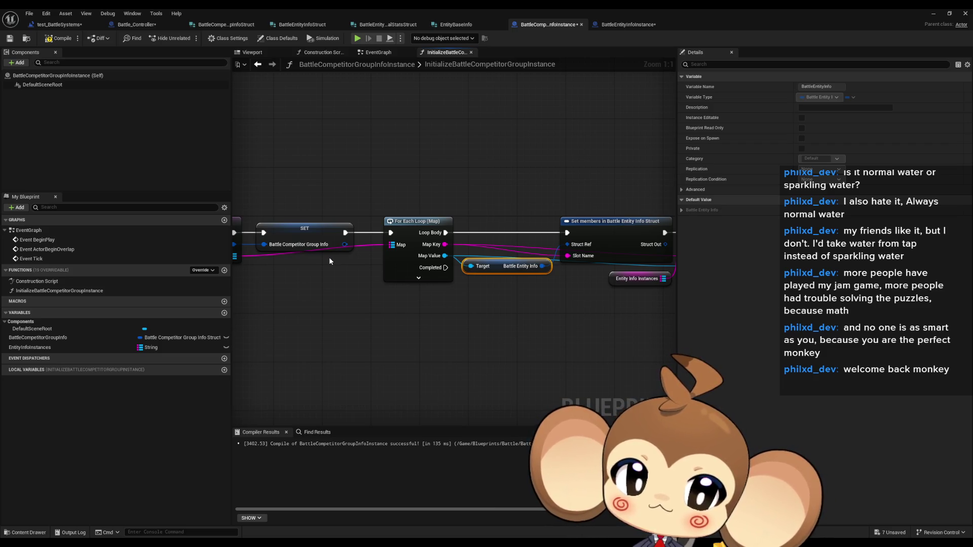
left_click_drag(330, 260, 271, 236)
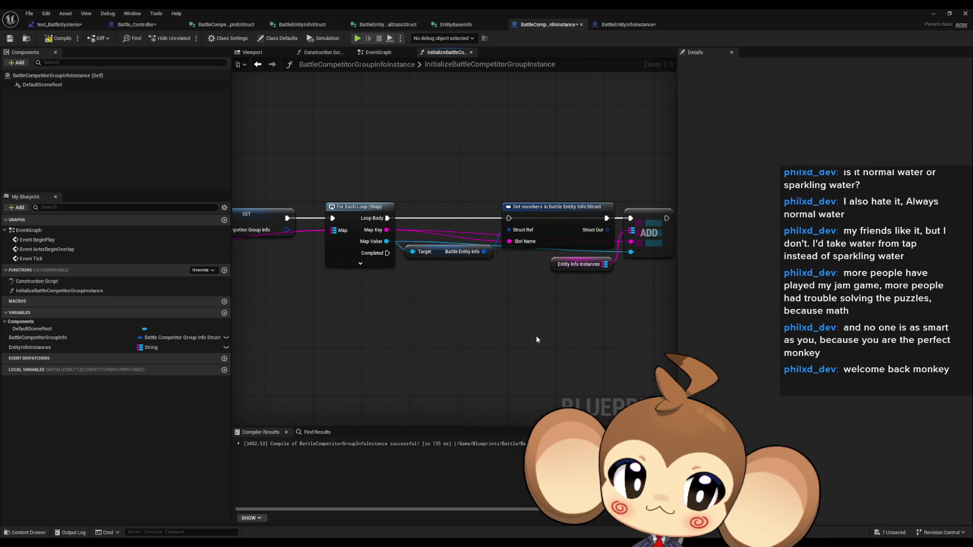
left_click_drag(522, 213, 512, 131)
left_click(530, 256)
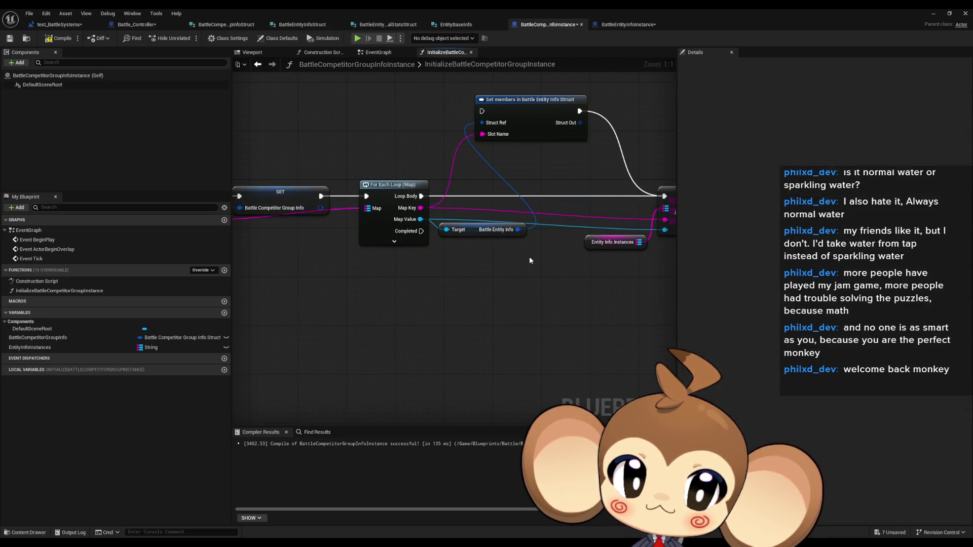
Add a String input named SlotOverride to InitializeBattleEntityInfoInstance.
left_click(628, 24)
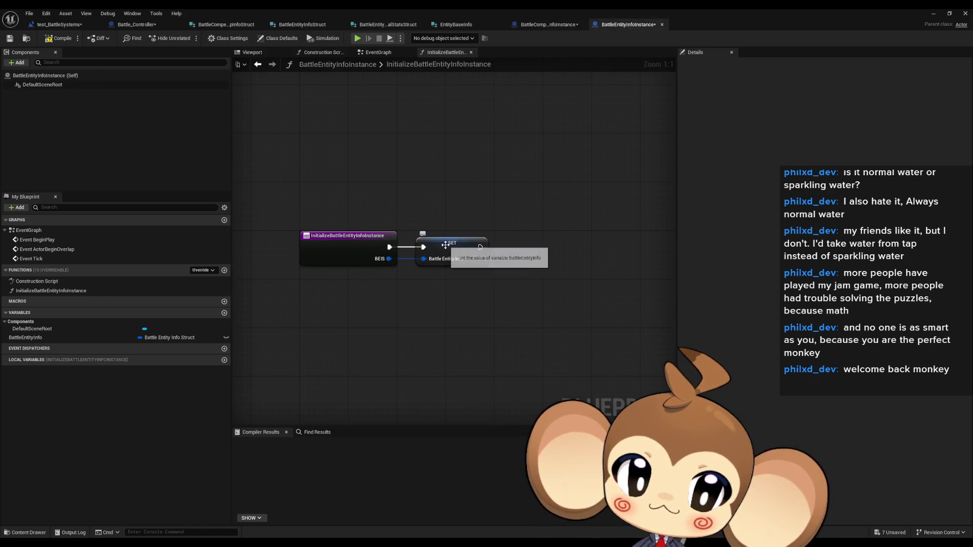
left_click(380, 233)
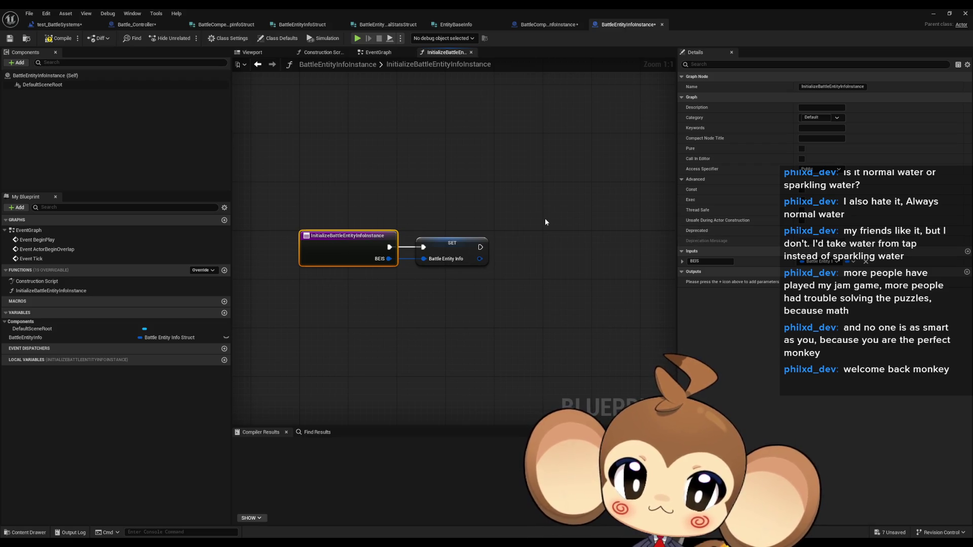
left_click(963, 254)
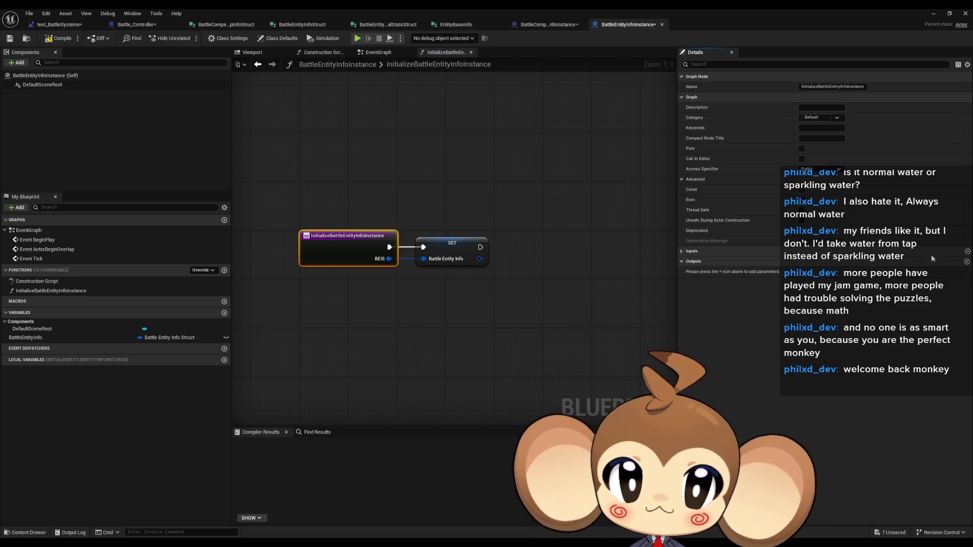
left_click(967, 252)
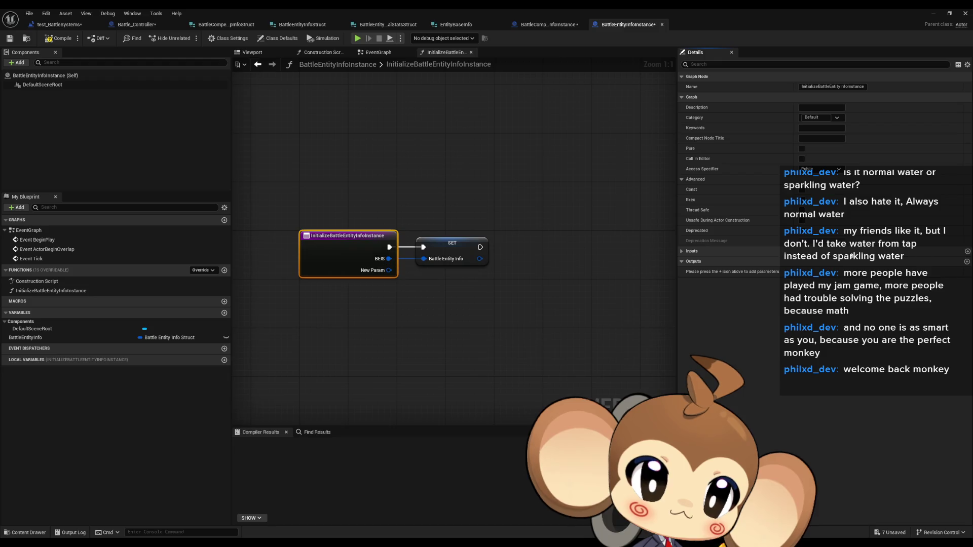
left_click(681, 252)
left_click(728, 272)
type("SlotOverrid")
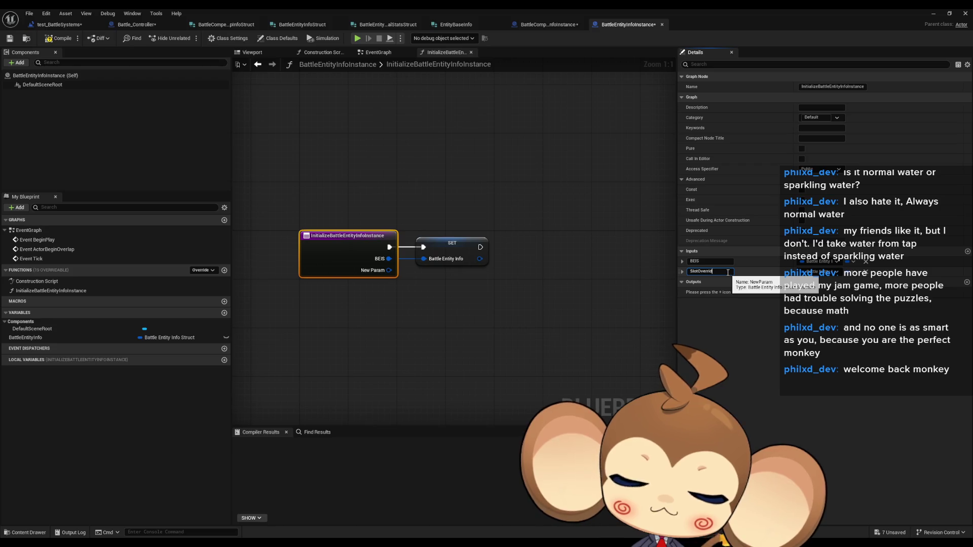
type("e")
key("Return")
left_click(819, 272)
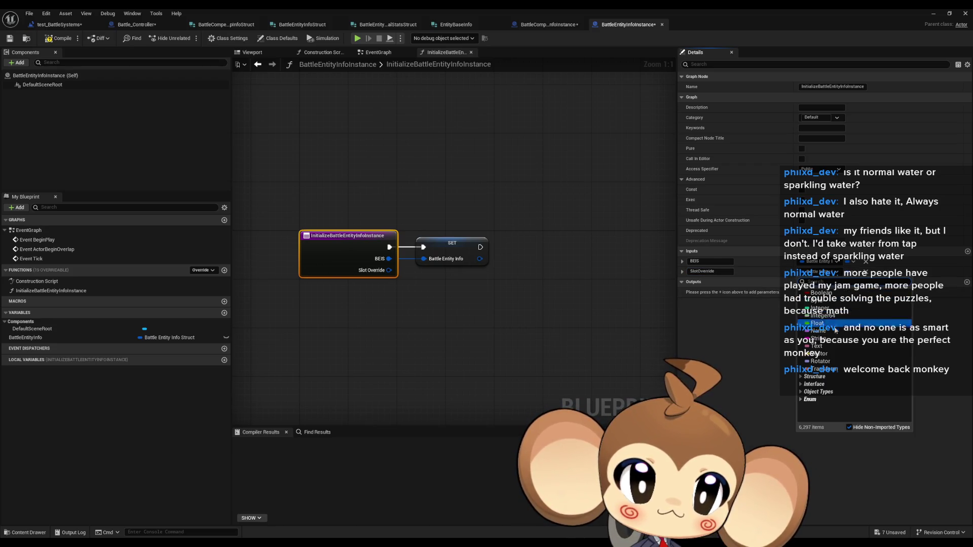
left_click(824, 339)
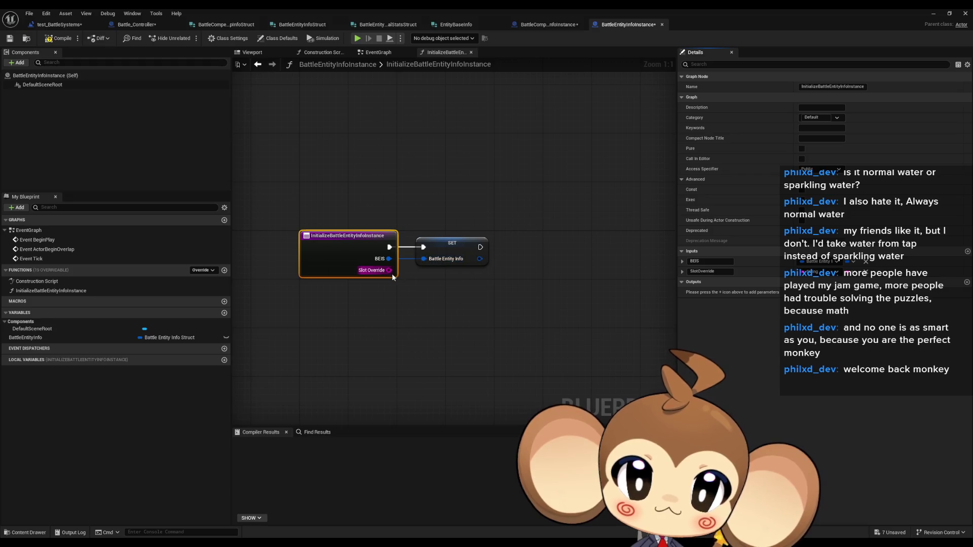
Route the entry execution through a Branch on Slot Override Is Empty.
left_click_drag(389, 270, 415, 292)
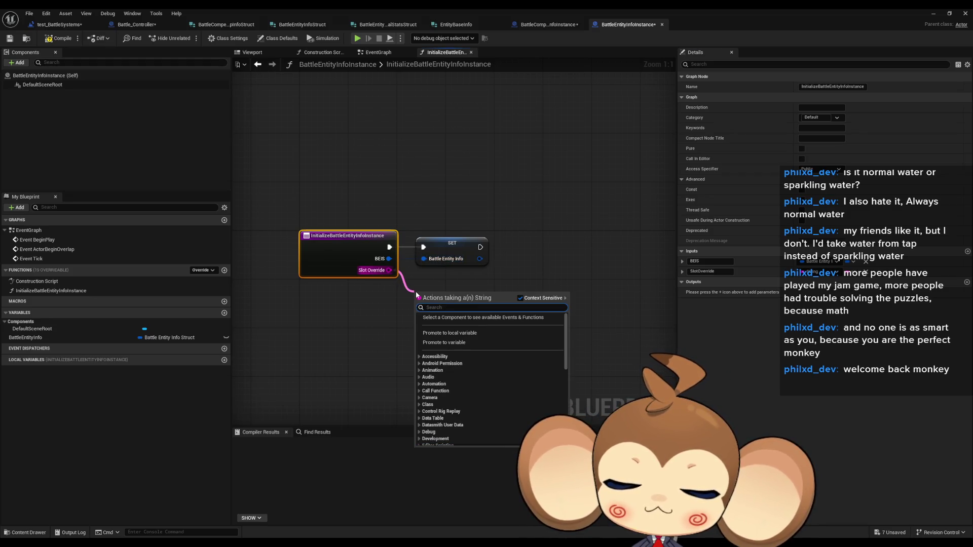
type("is empty")
key("Return")
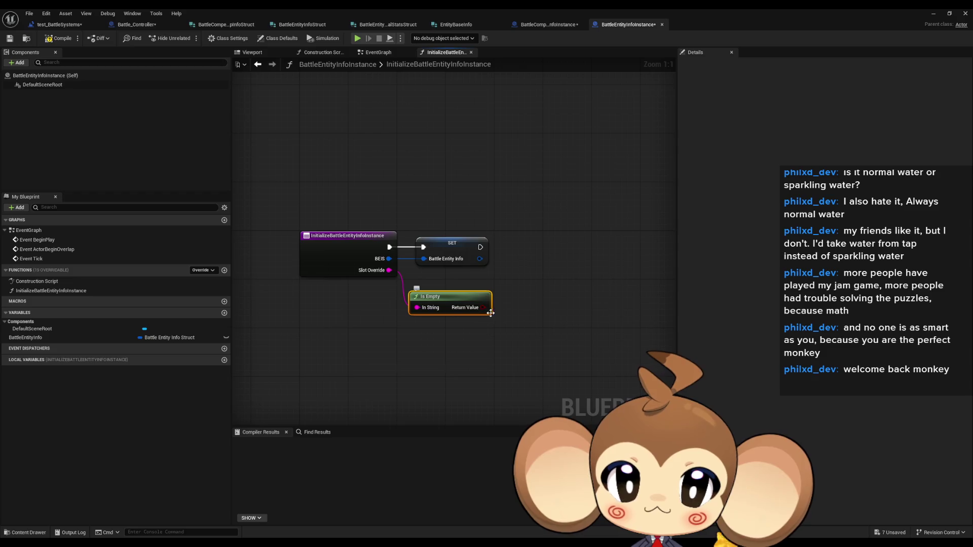
mouse_move(483, 308)
left_mouse_down()
mouse_move(521, 314)
mouse_move(416, 254)
mouse_move(425, 247)
left_mouse_up()
type("branch")
key("Return")
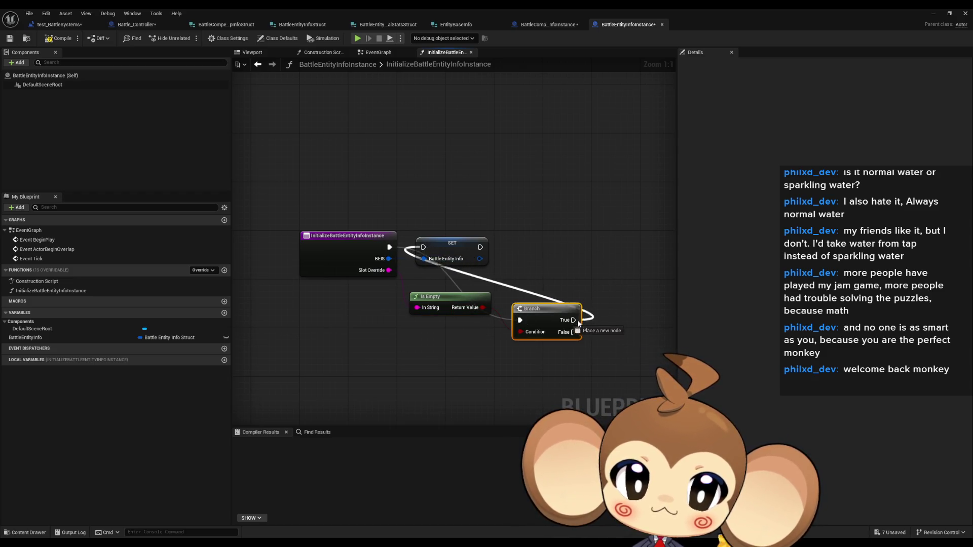
mouse_move(573, 320)
left_mouse_down()
mouse_move(424, 247)
mouse_move(647, 261)
mouse_move(557, 258)
mouse_move(555, 240)
left_mouse_up()
left_click_drag(645, 264, 647, 245)
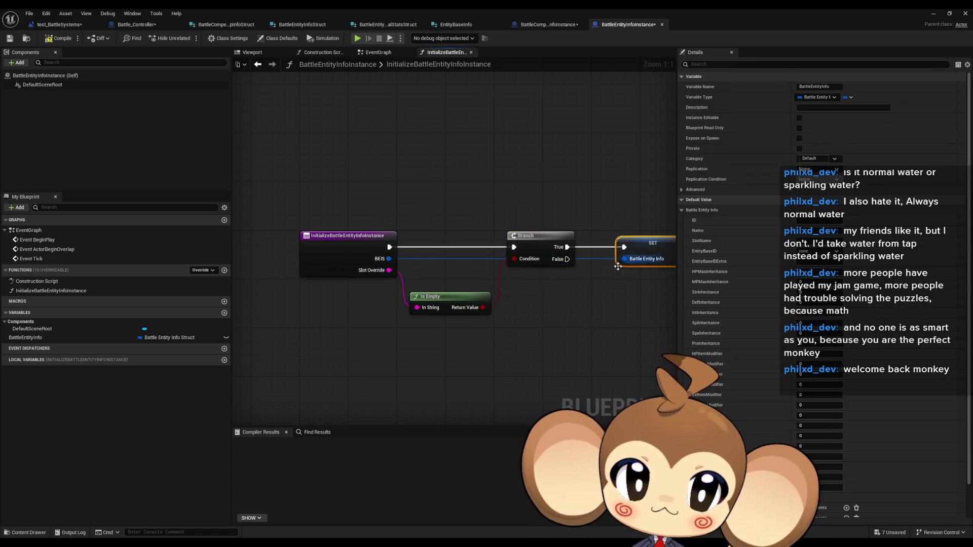
left_click_drag(596, 275, 479, 259)
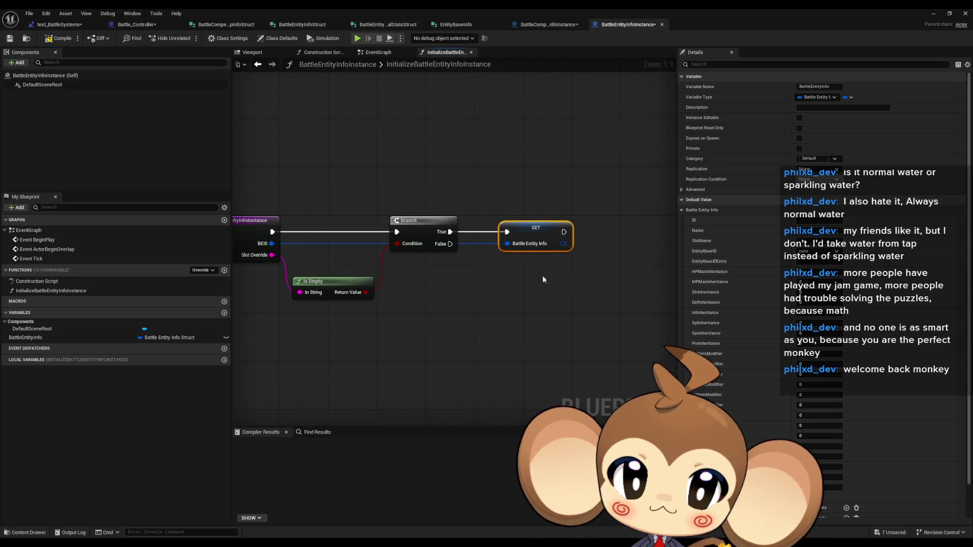
left_click_drag(510, 289, 469, 288)
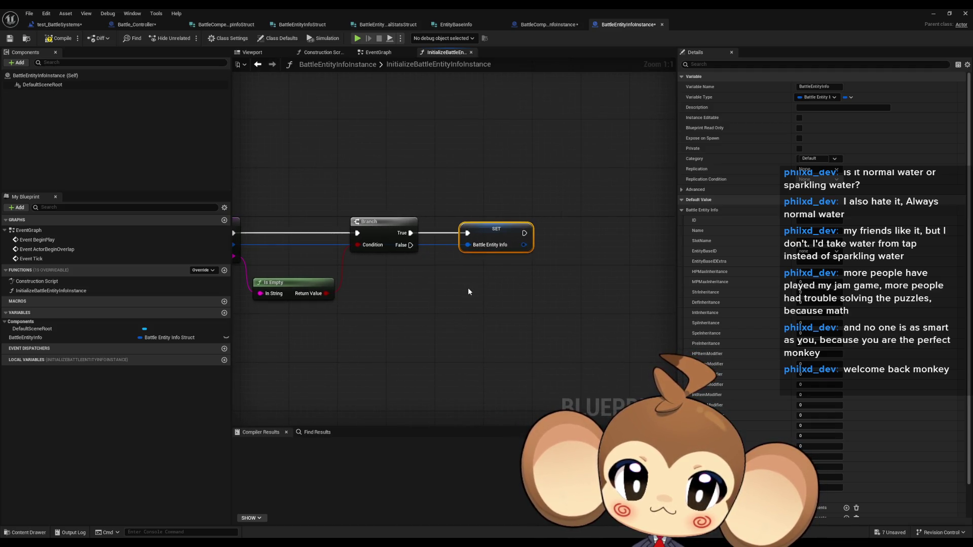
Duplicate the SET node on the Branch's False path, fed by BEIS.
key("ctrl+v")
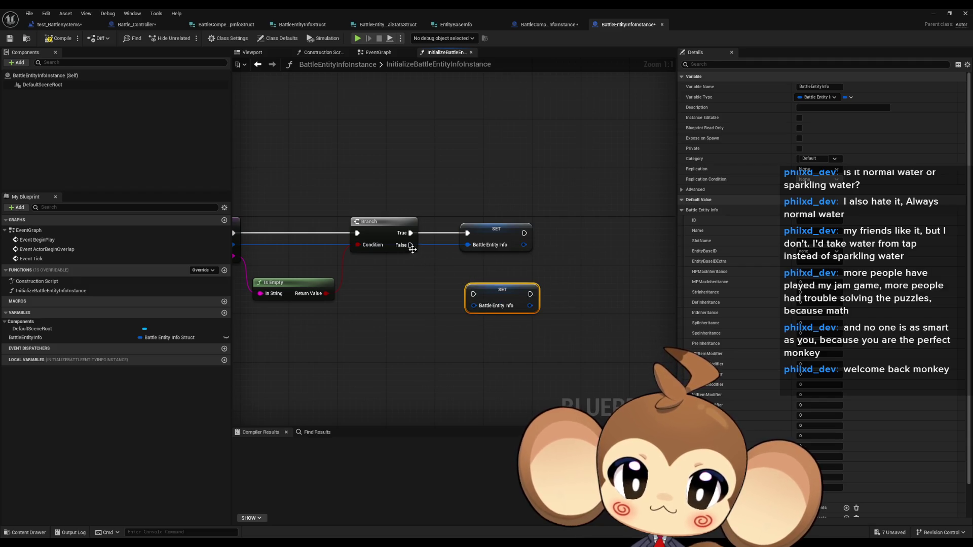
mouse_move(410, 245)
left_mouse_down()
mouse_move(474, 294)
mouse_move(517, 291)
mouse_move(500, 299)
mouse_move(276, 242)
left_mouse_up()
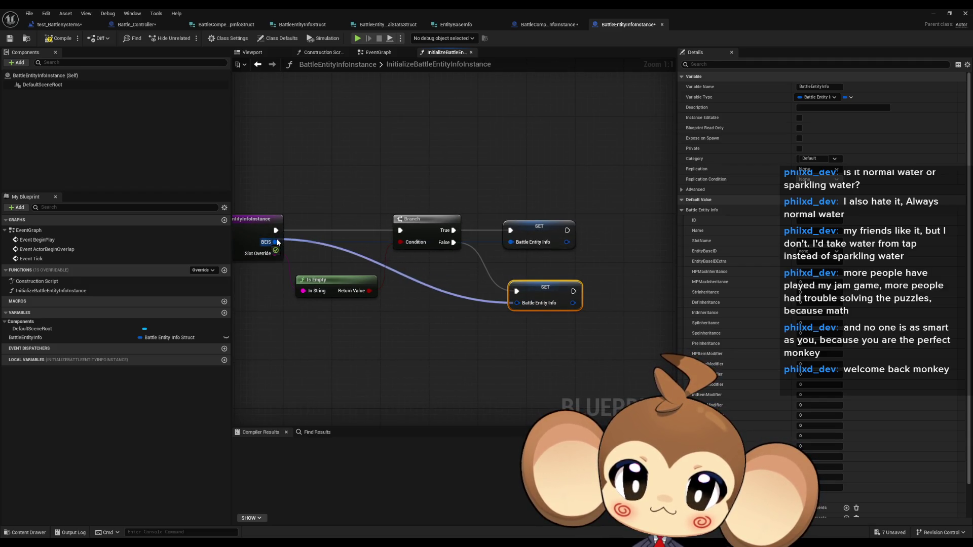
left_click_drag(559, 315, 483, 298)
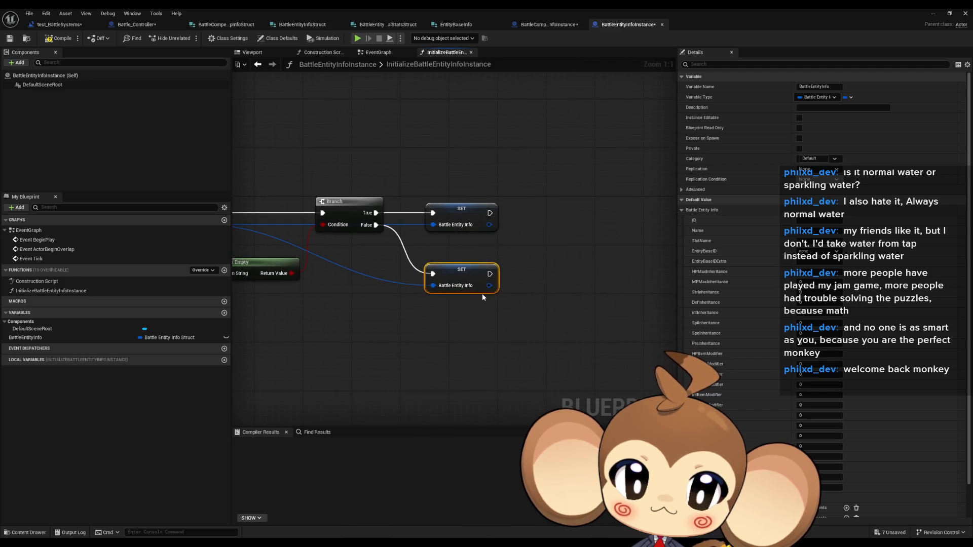
Set Battle Entity Info's Slot Name from Slot Override via Set members, then compile.
left_click_drag(25, 338, 460, 335)
type("set memb")
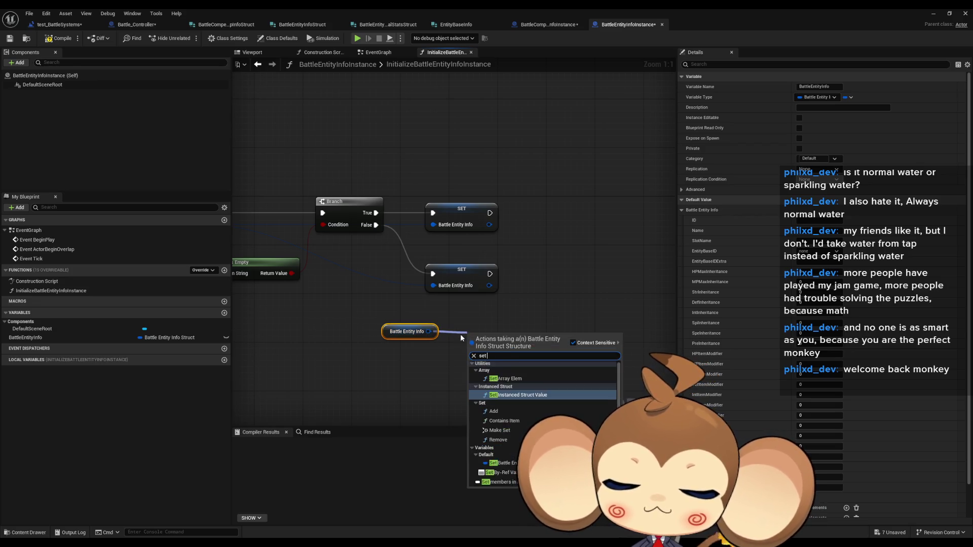
key("Return")
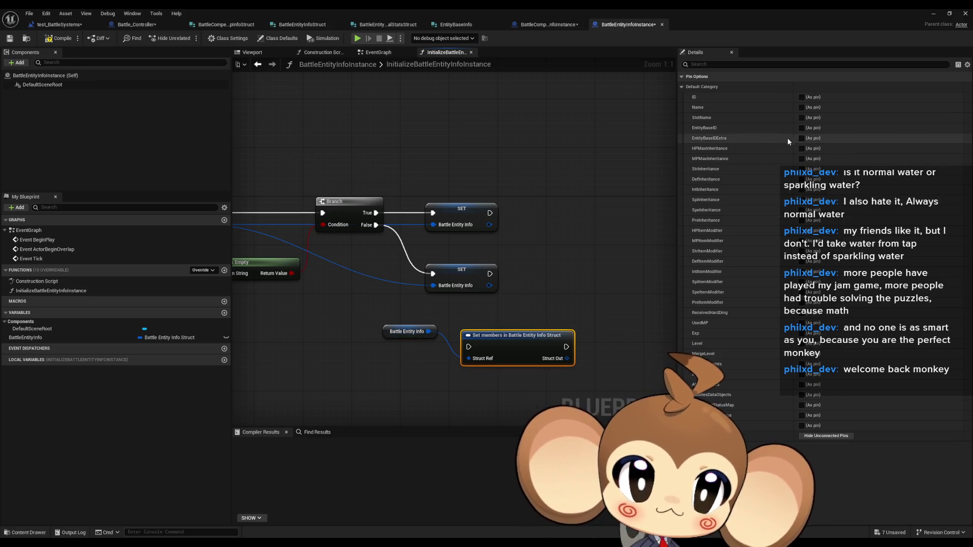
left_click(805, 118)
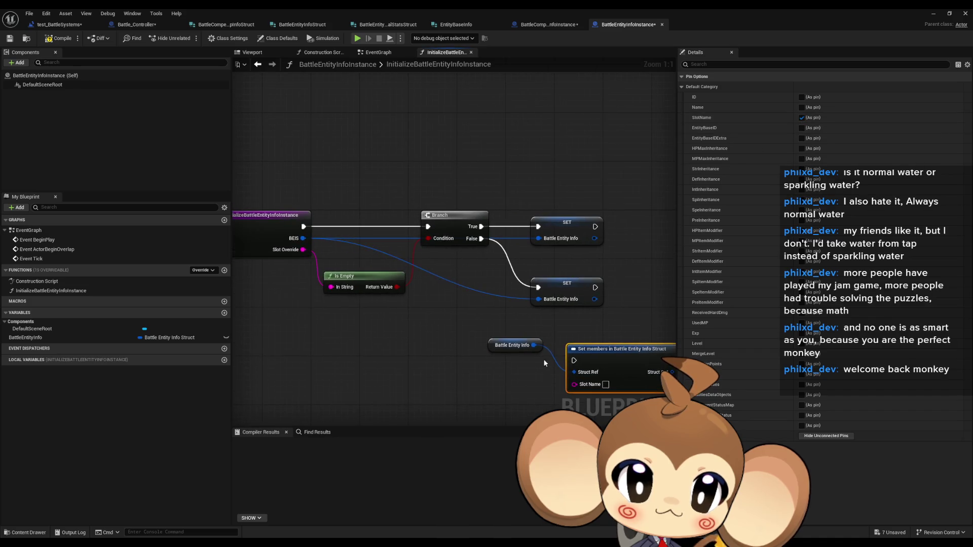
left_click_drag(575, 383, 303, 250)
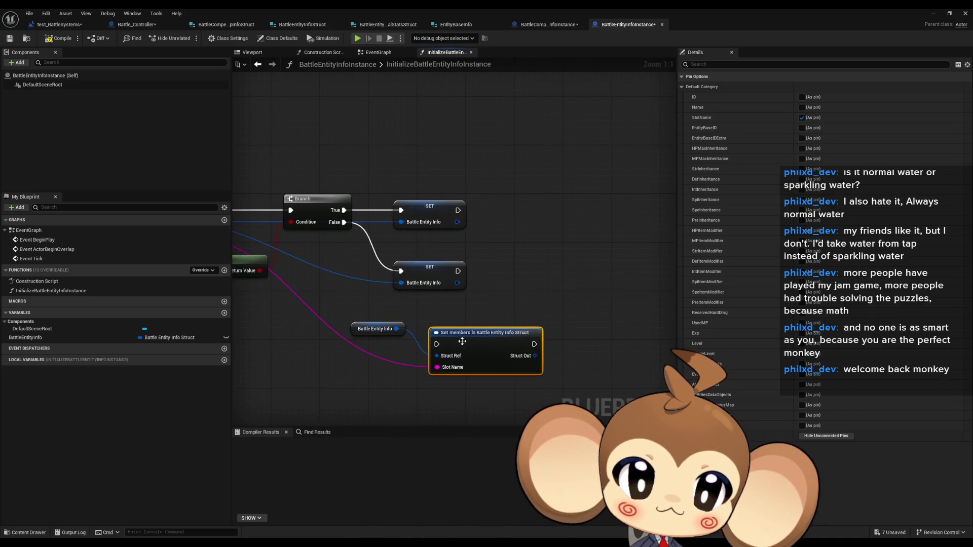
mouse_move(474, 354)
left_mouse_down()
mouse_move(529, 281)
mouse_move(519, 281)
left_mouse_up()
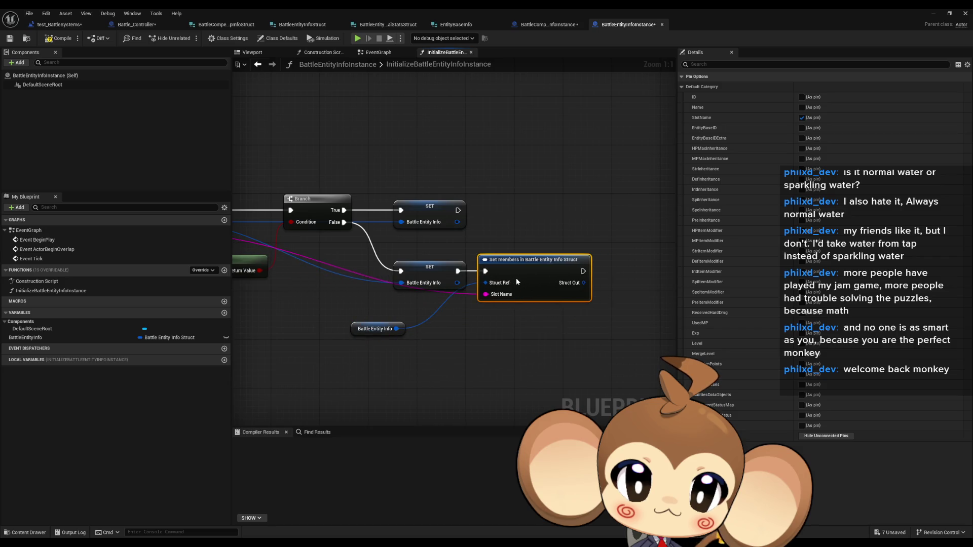
left_click_drag(356, 334, 417, 310)
left_click(420, 321)
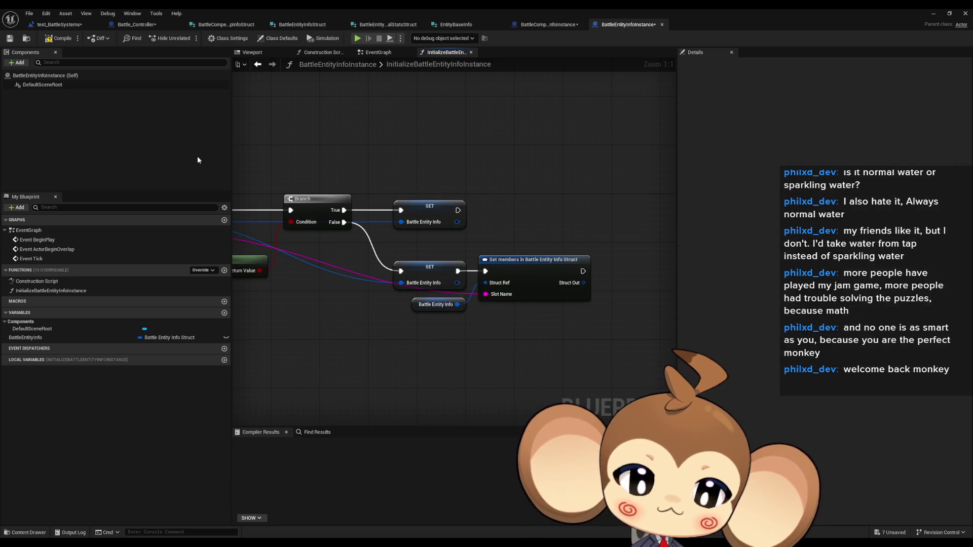
left_click(51, 37)
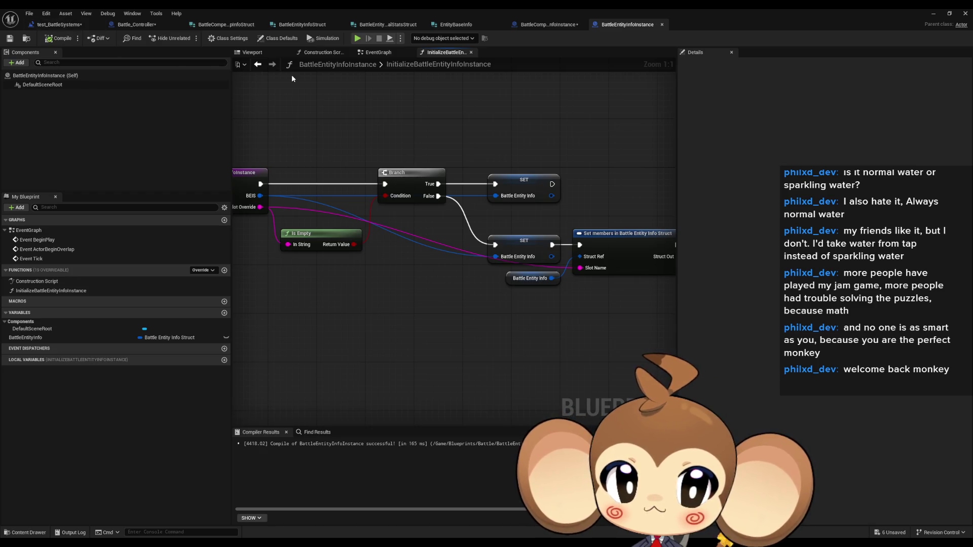
left_click(544, 25)
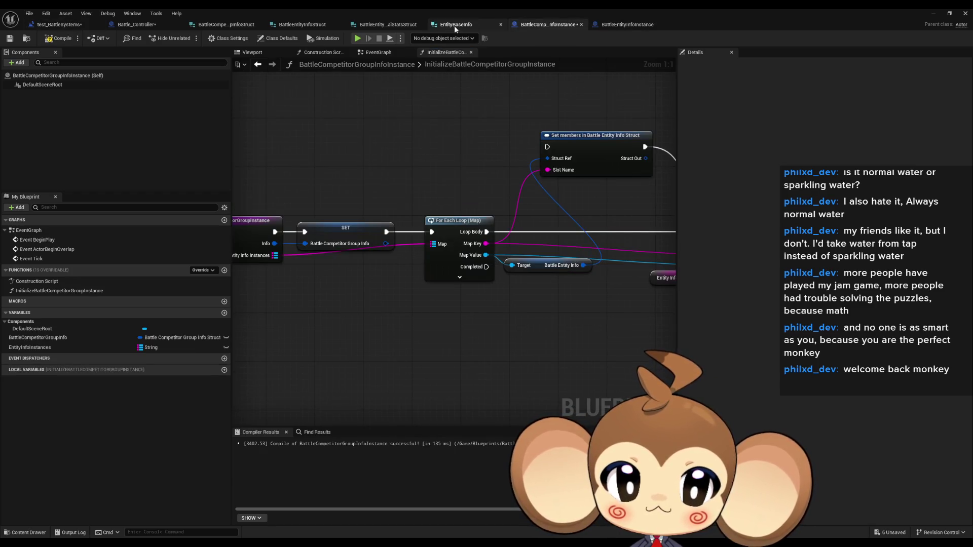
Wire Map Key to Slot Override, Battle Entity Info to BEIS, and Loop Body into SpawnActor.
left_click(43, 28)
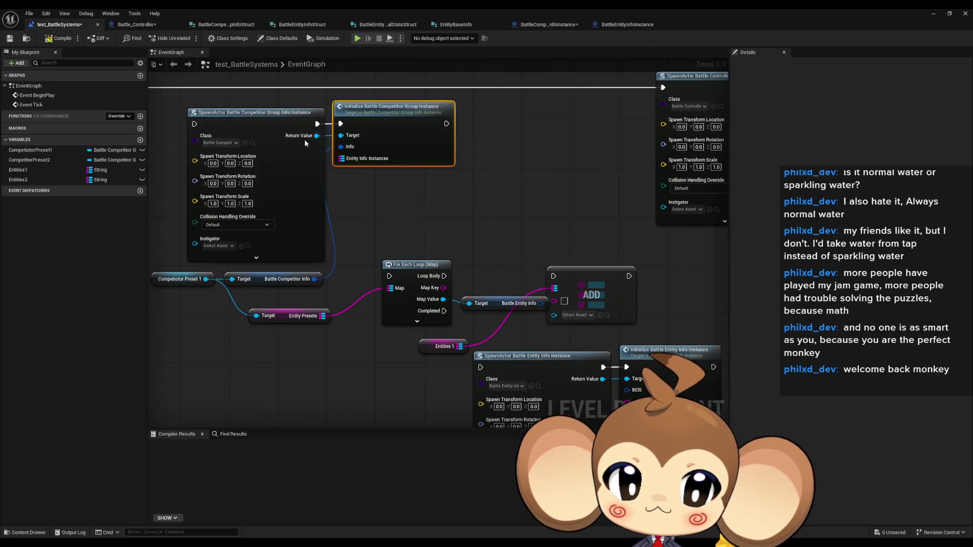
left_click(567, 249)
left_click_drag(566, 247, 595, 240)
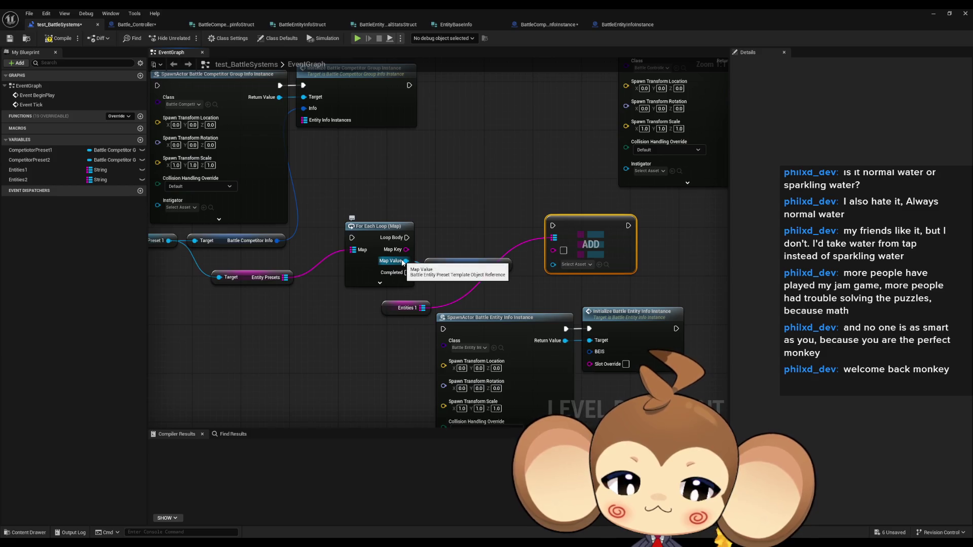
left_click_drag(406, 261, 462, 225)
type("ini")
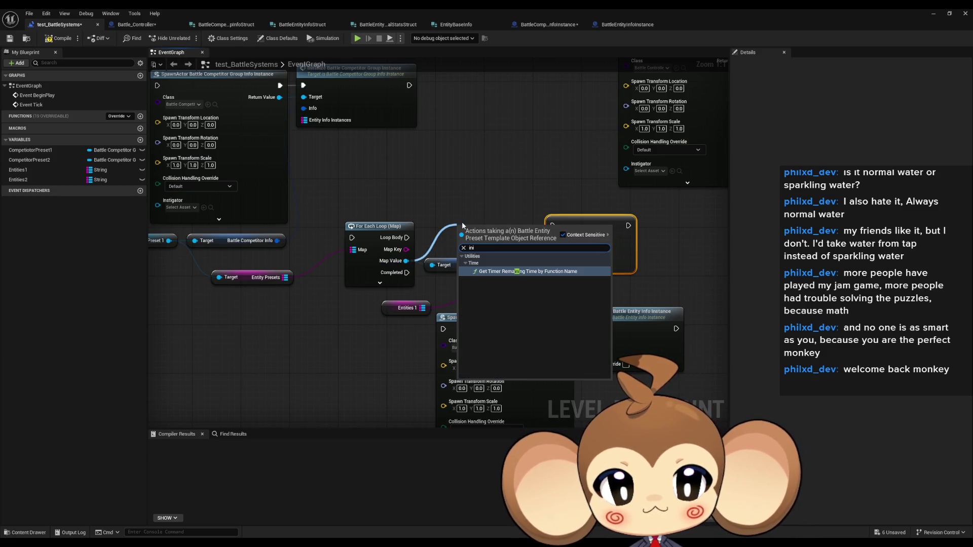
left_click(472, 211)
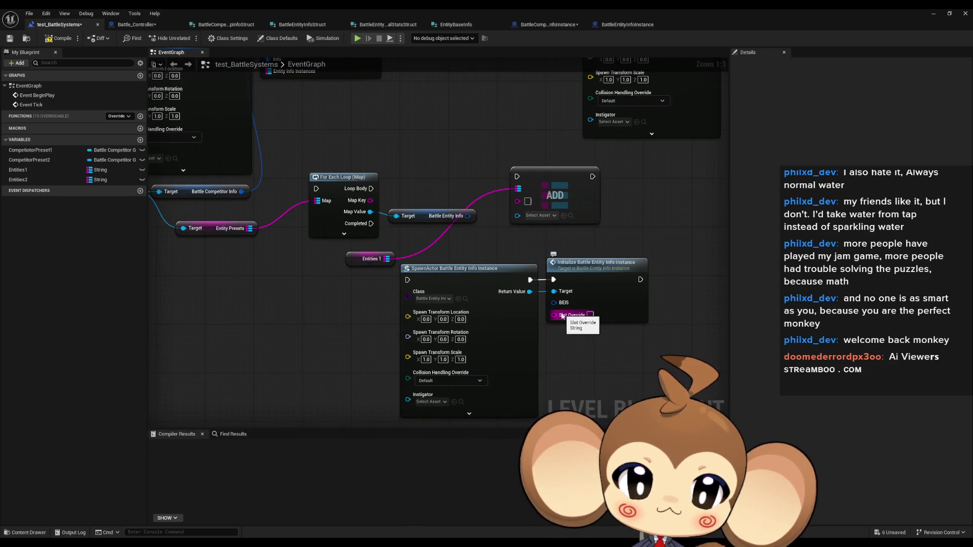
left_click_drag(562, 316, 370, 201)
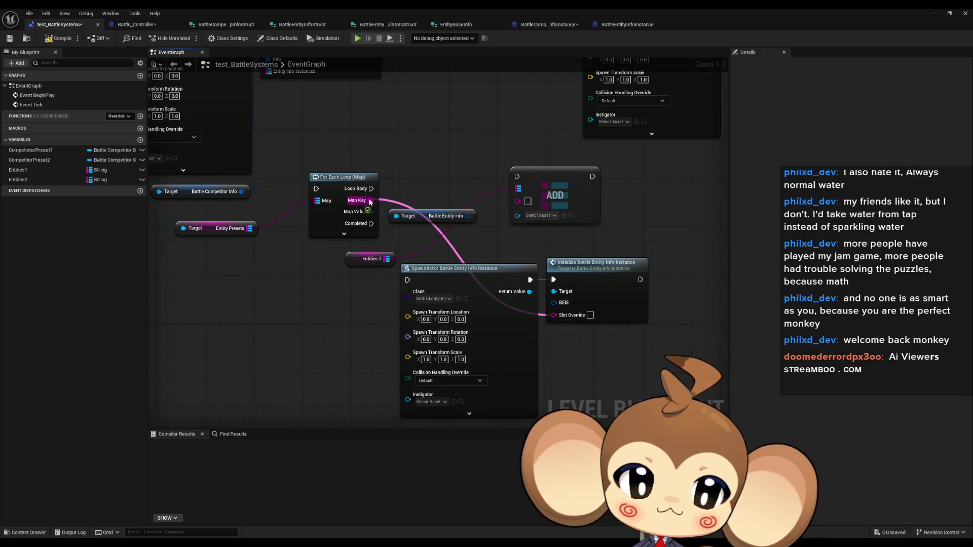
left_click_drag(370, 201, 371, 201)
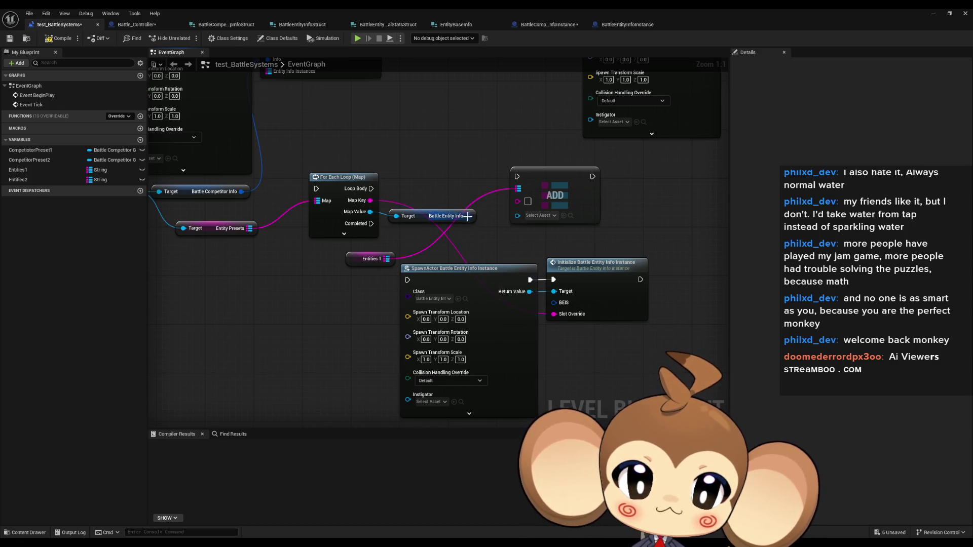
mouse_move(468, 216)
left_mouse_down()
mouse_move(557, 291)
mouse_move(559, 304)
left_mouse_up()
mouse_move(371, 189)
left_mouse_down()
mouse_move(391, 203)
mouse_move(398, 274)
mouse_move(409, 282)
left_mouse_up()
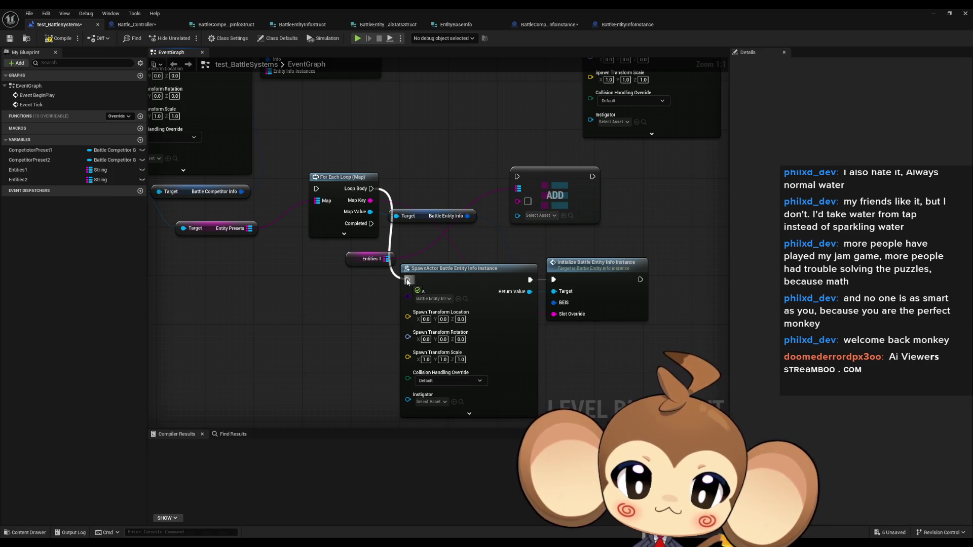
left_click_drag(409, 282, 408, 282)
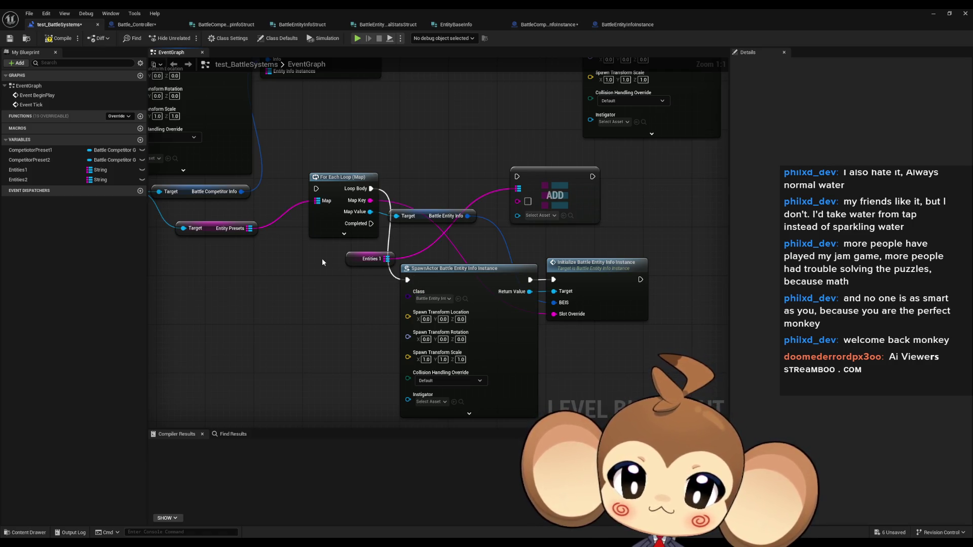
mouse_move(323, 262)
left_mouse_down()
mouse_move(443, 272)
mouse_move(379, 279)
mouse_move(362, 353)
left_mouse_up()
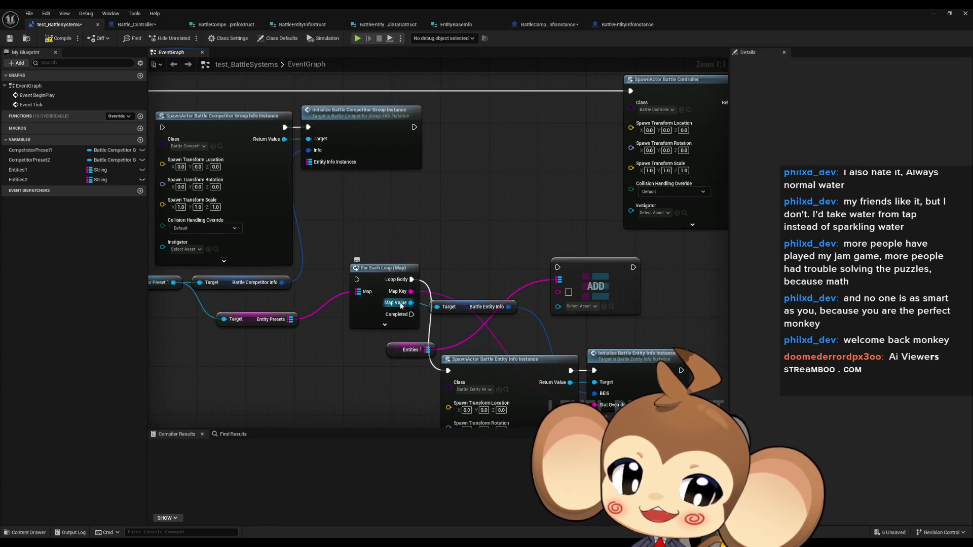
Place the ADD node after Initialize, with the spawned instance as the value and Entities 1 as the map.
left_click_drag(400, 306, 323, 235)
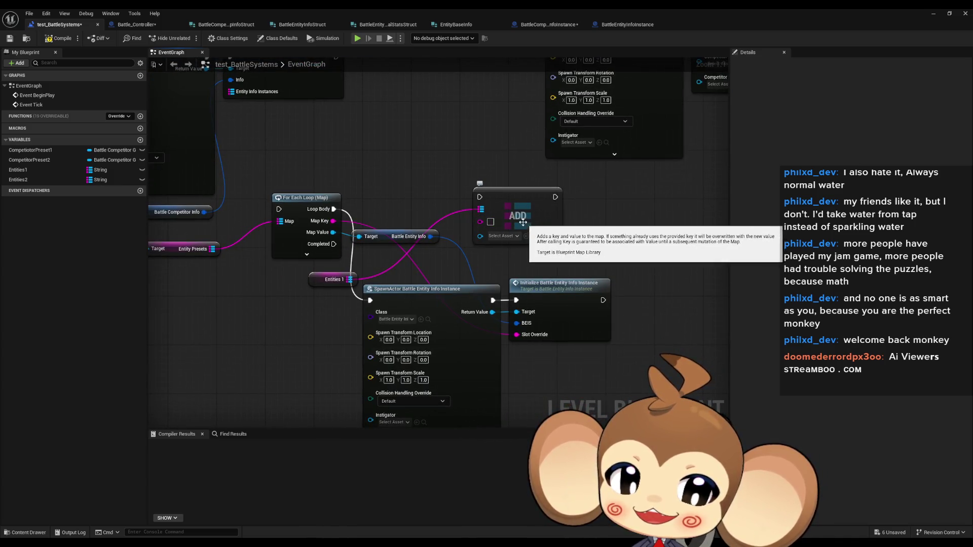
mouse_move(523, 222)
left_mouse_down()
mouse_move(617, 296)
mouse_move(662, 310)
left_mouse_up()
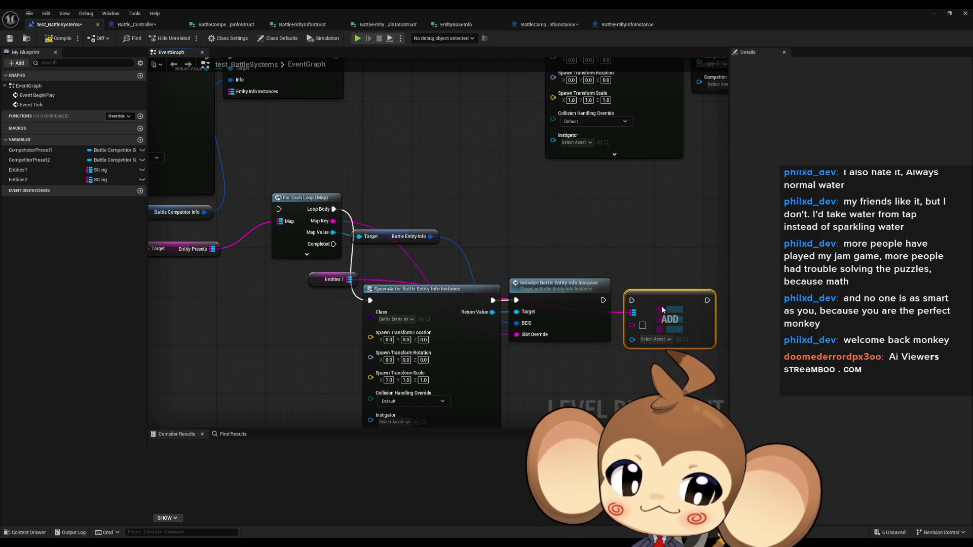
right_click(601, 302)
left_click(626, 292)
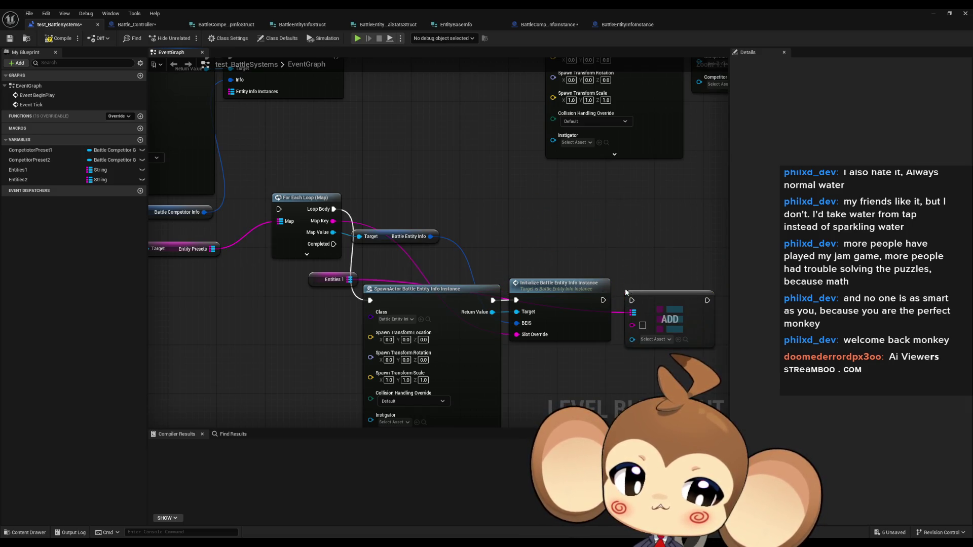
mouse_move(603, 300)
left_mouse_down()
mouse_move(631, 300)
mouse_move(361, 243)
mouse_move(333, 221)
left_mouse_up()
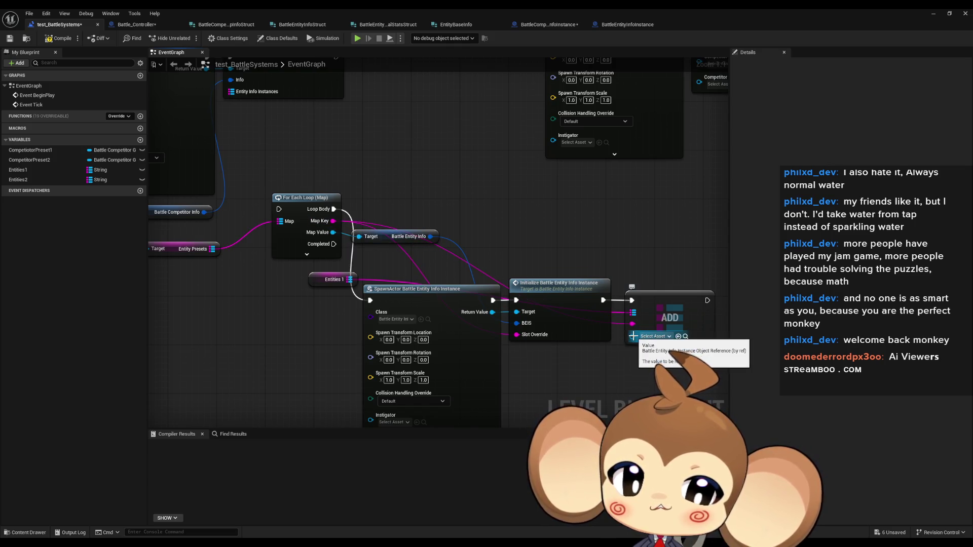
left_click_drag(632, 337, 492, 313)
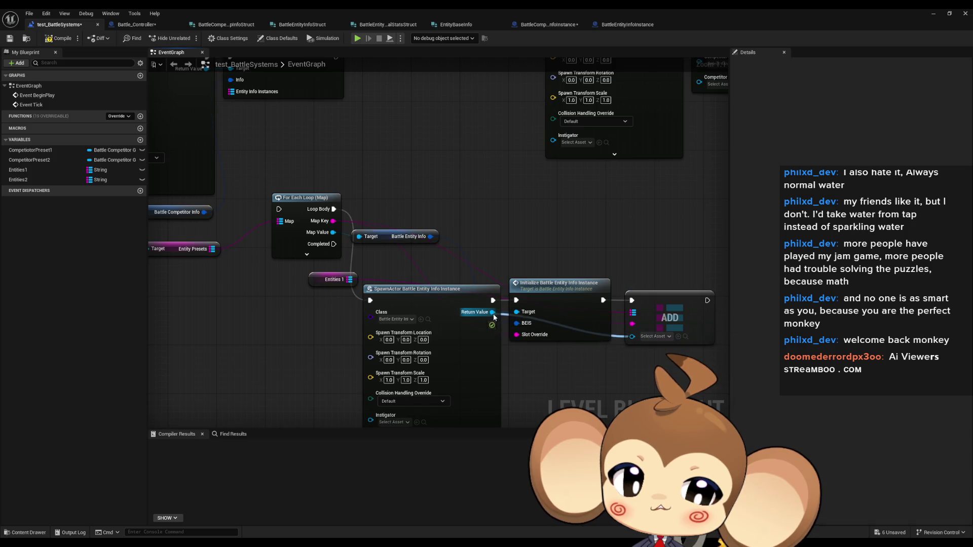
left_click_drag(350, 279, 633, 313)
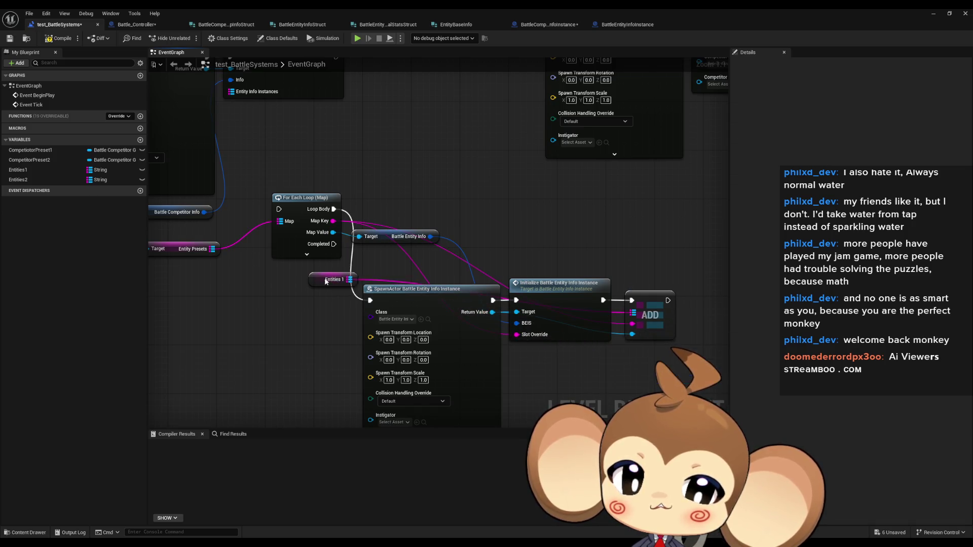
left_click_drag(322, 279, 578, 359)
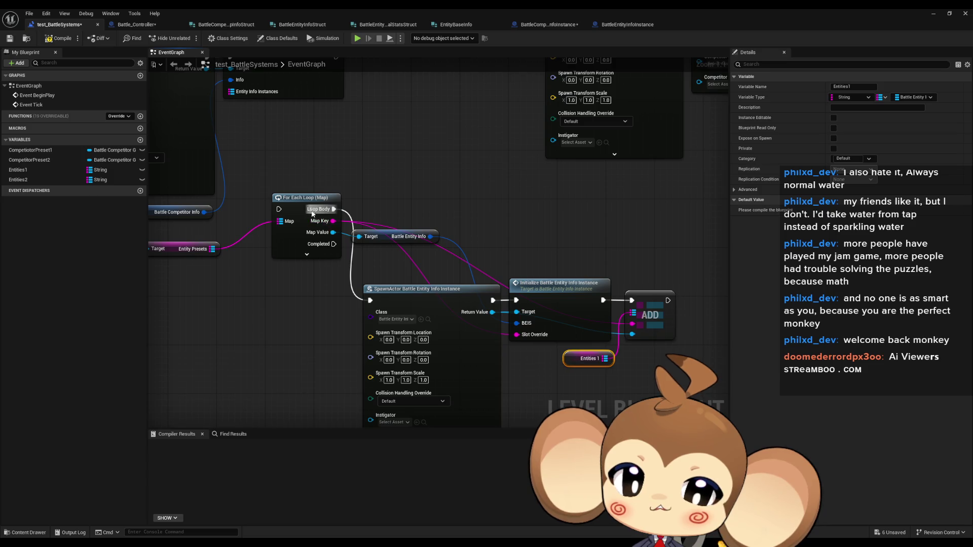
Move the For Each Loop and Battle Entity Info nodes into one row beneath the spawn node.
left_click_drag(315, 210, 314, 301)
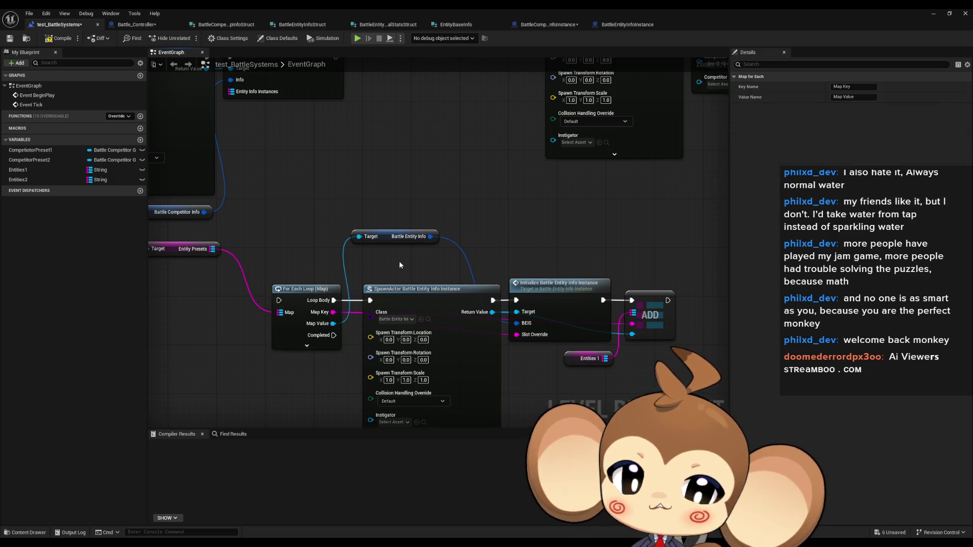
mouse_move(397, 122)
left_mouse_down()
mouse_move(437, 293)
mouse_move(434, 329)
left_mouse_up()
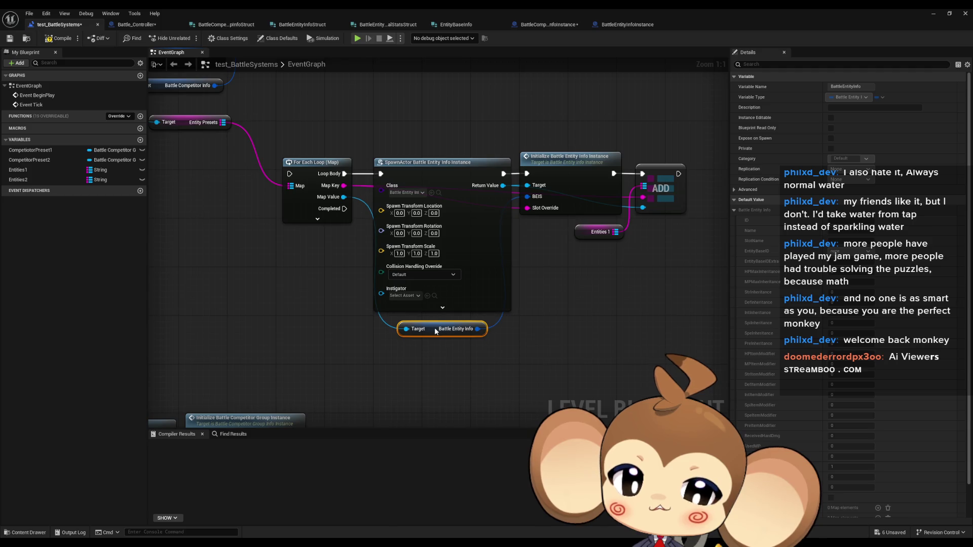
left_click(213, 141)
mouse_move(213, 142)
left_mouse_down()
mouse_move(264, 152)
mouse_move(376, 203)
mouse_move(327, 233)
mouse_move(408, 129)
mouse_move(422, 221)
left_mouse_up()
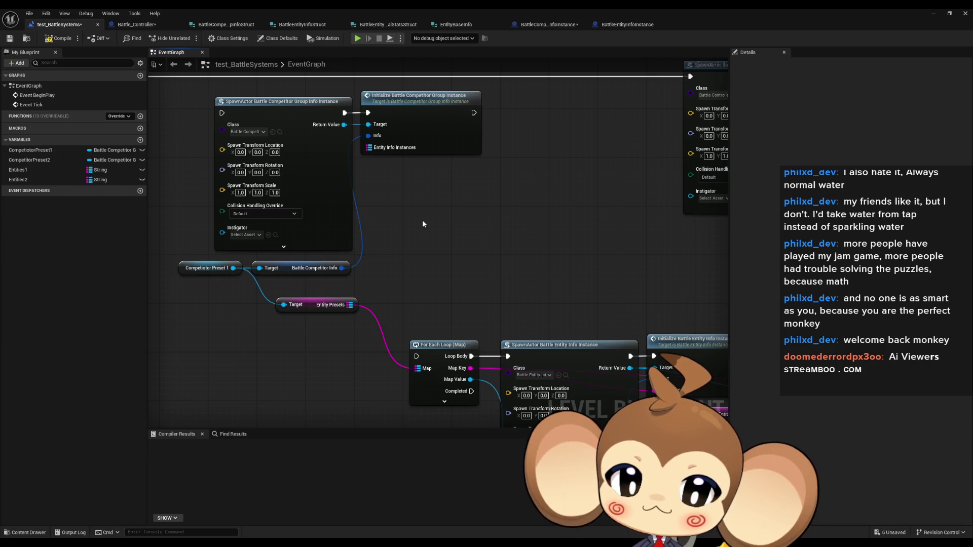
Wire a copy of Competitor Preset 1 to Entity Presets and feed Entities1 into Entity Info Instances.
left_click_drag(208, 285, 190, 273)
key("ctrl+c")
key("ctrl+v")
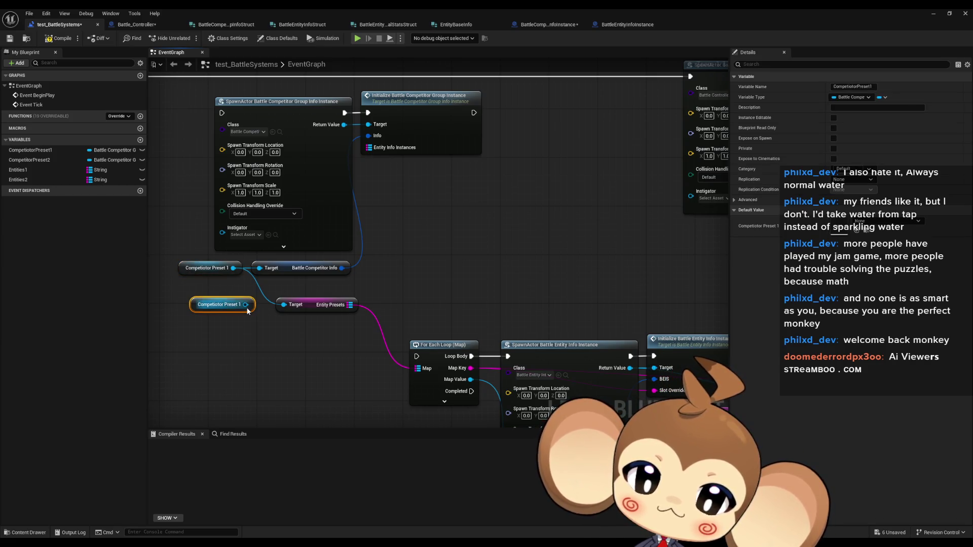
mouse_move(245, 305)
left_mouse_down()
mouse_move(284, 305)
mouse_move(250, 305)
left_mouse_up()
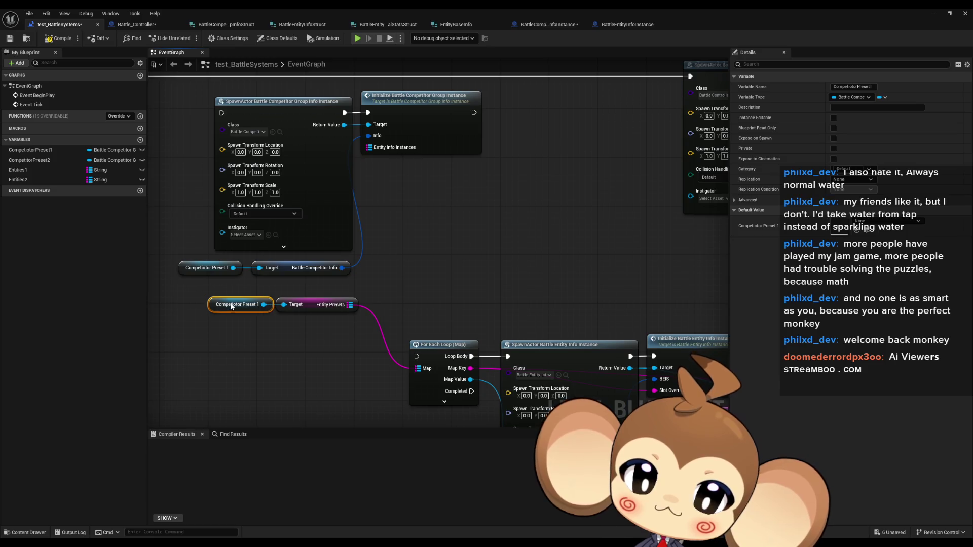
mouse_move(31, 170)
left_mouse_down()
mouse_move(327, 206)
mouse_move(380, 189)
mouse_move(369, 148)
left_mouse_up()
left_click(385, 203)
left_click(538, 191)
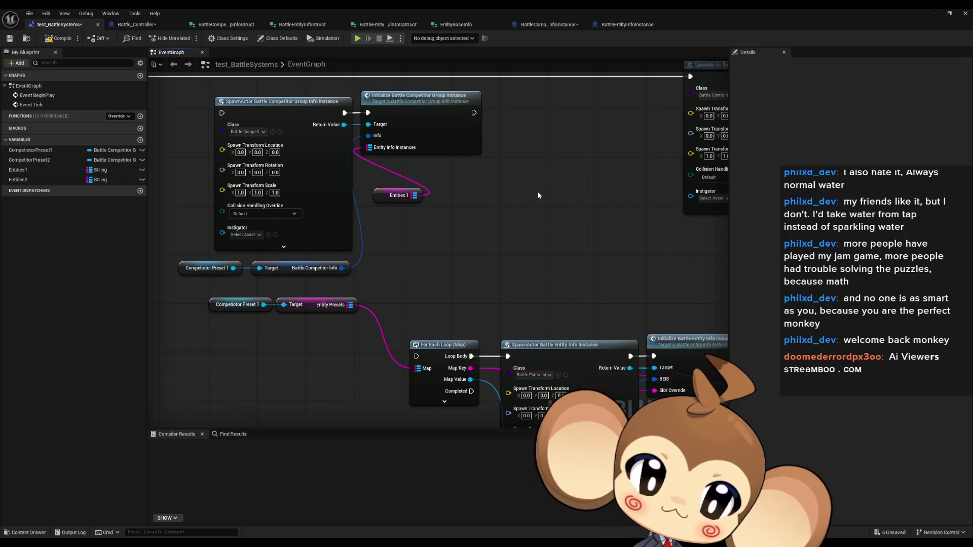
Wire the loop's Completed pin to the competitor group SpawnActor exec.
scroll(565, 189, "down", 2)
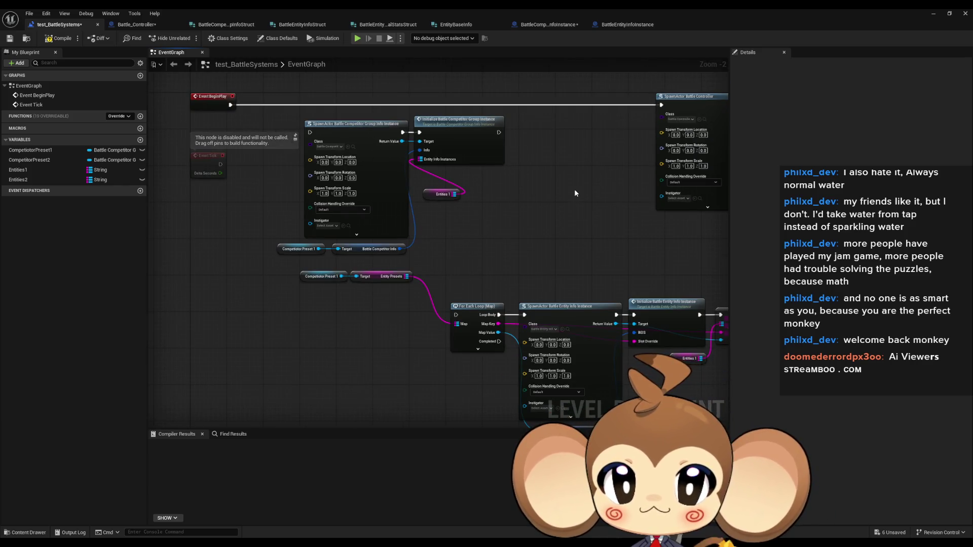
left_click_drag(572, 189, 490, 192)
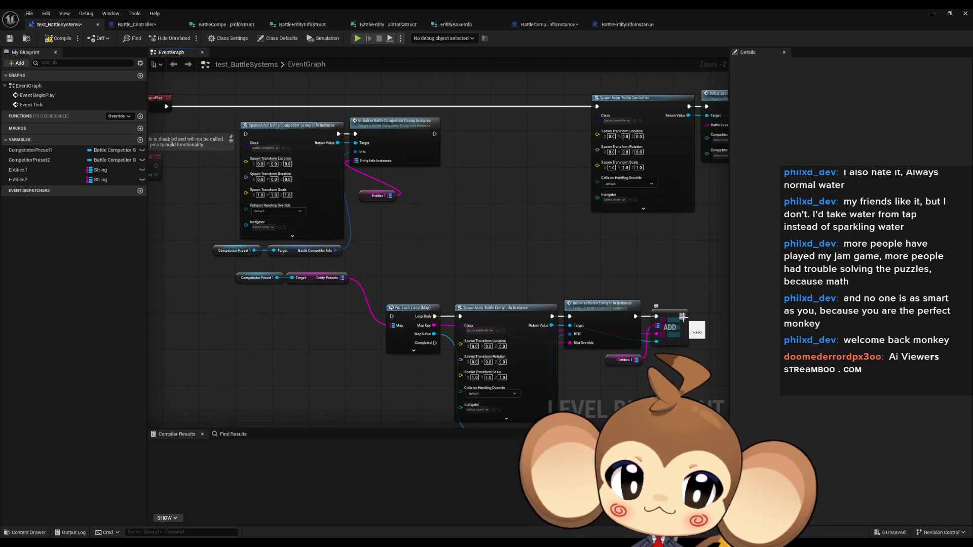
mouse_move(437, 344)
left_mouse_down()
mouse_move(268, 130)
mouse_move(246, 134)
left_mouse_up()
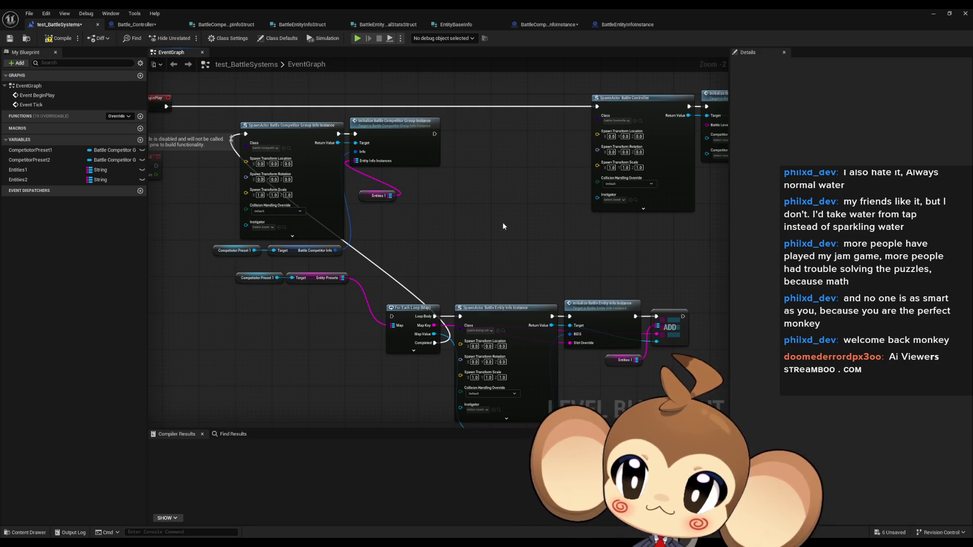
mouse_move(454, 185)
left_mouse_down()
mouse_move(464, 230)
mouse_move(347, 226)
mouse_move(476, 219)
left_mouse_up()
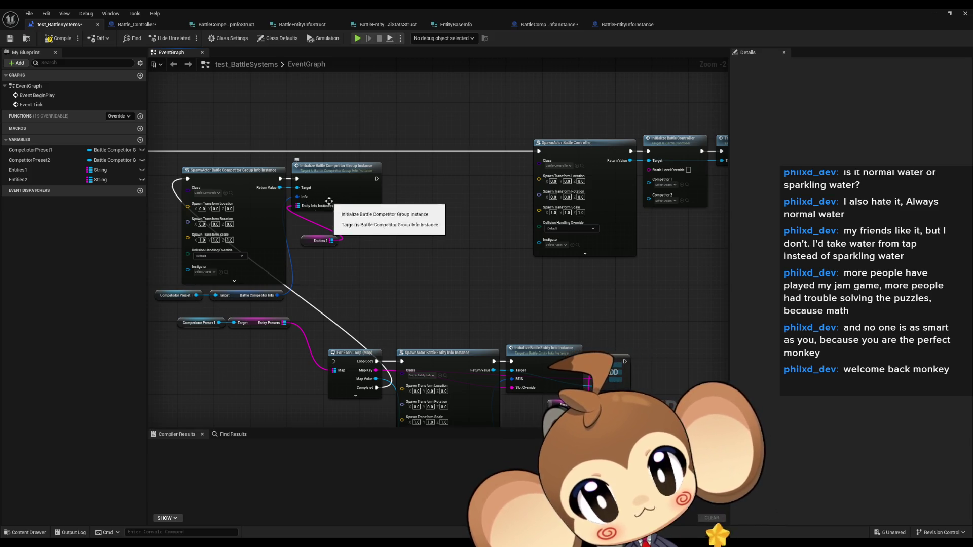
Marquee-select the loop and spawn nodes and adjust their layout.
scroll(328, 201, "down", 4)
scroll(416, 206, "up", 2)
scroll(388, 237, "up", 1)
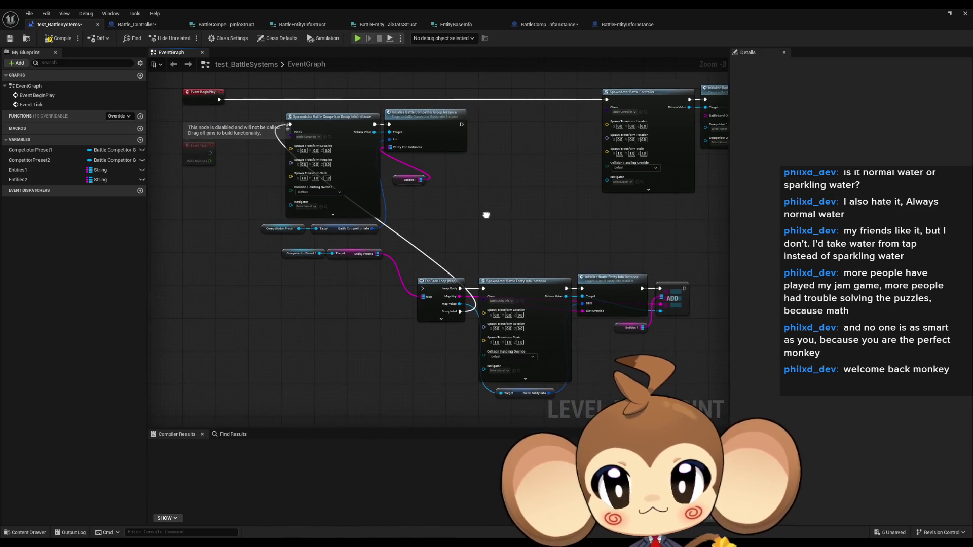
left_click_drag(485, 215, 464, 247)
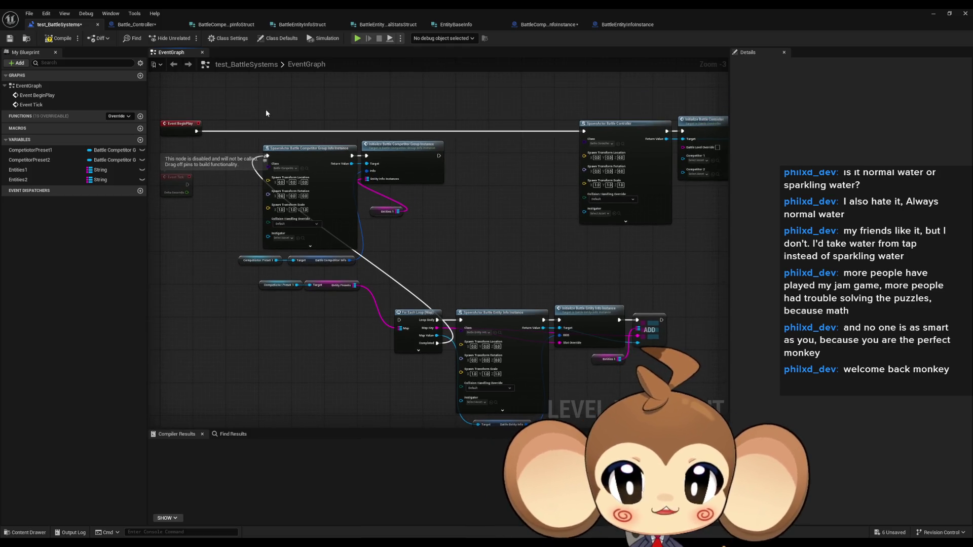
mouse_move(245, 106)
left_mouse_down()
mouse_move(393, 266)
mouse_move(524, 348)
mouse_move(578, 419)
mouse_move(580, 361)
mouse_move(563, 345)
left_mouse_up()
left_click_drag(361, 335, 371, 359)
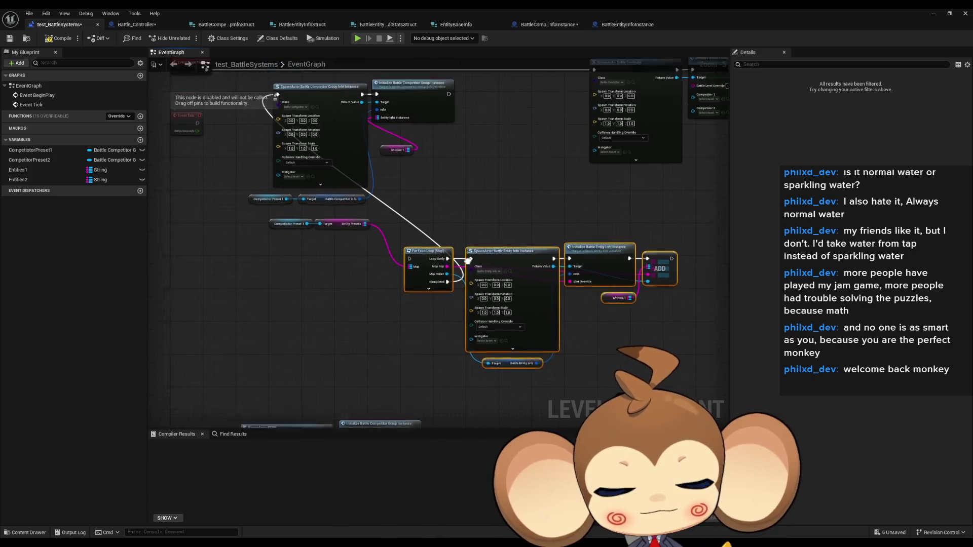
Open the Initialize Battle Entity Info Instance node's function graph.
left_click(469, 261)
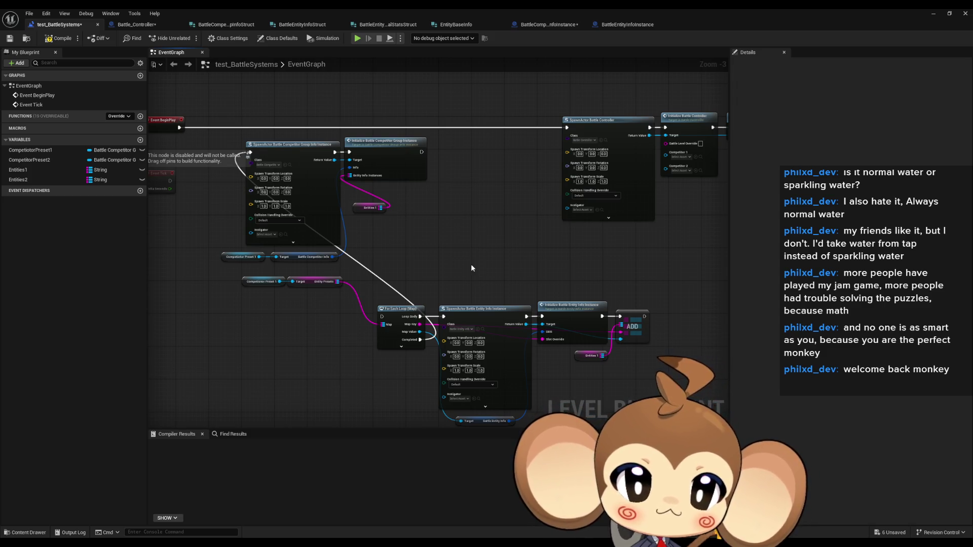
left_click(586, 312)
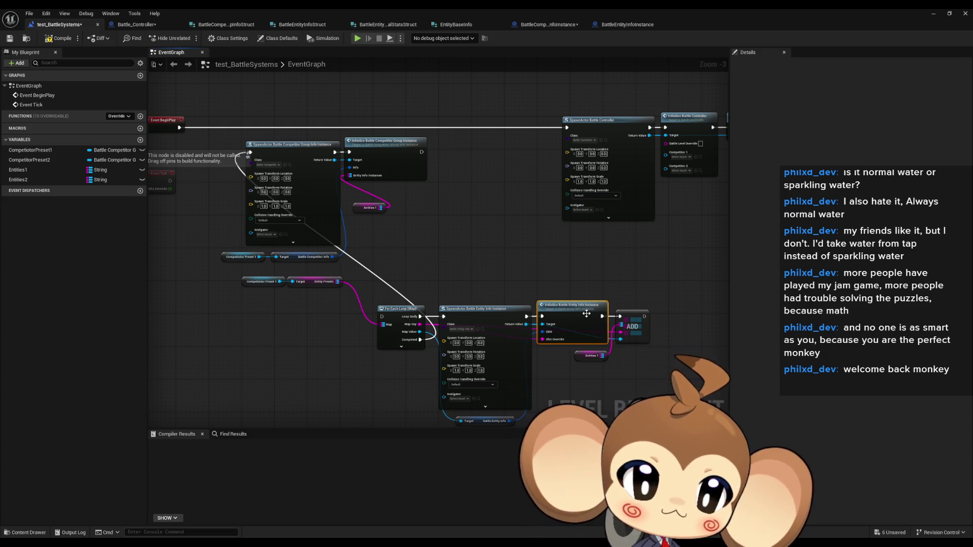
double_click(586, 313)
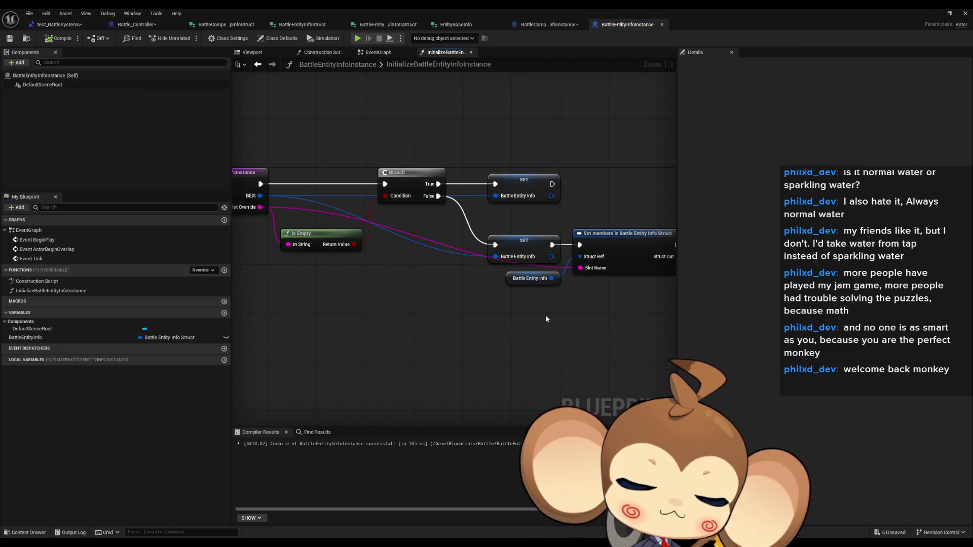
mouse_move(524, 321)
left_mouse_down()
mouse_move(427, 330)
mouse_move(504, 335)
mouse_move(562, 352)
left_mouse_up()
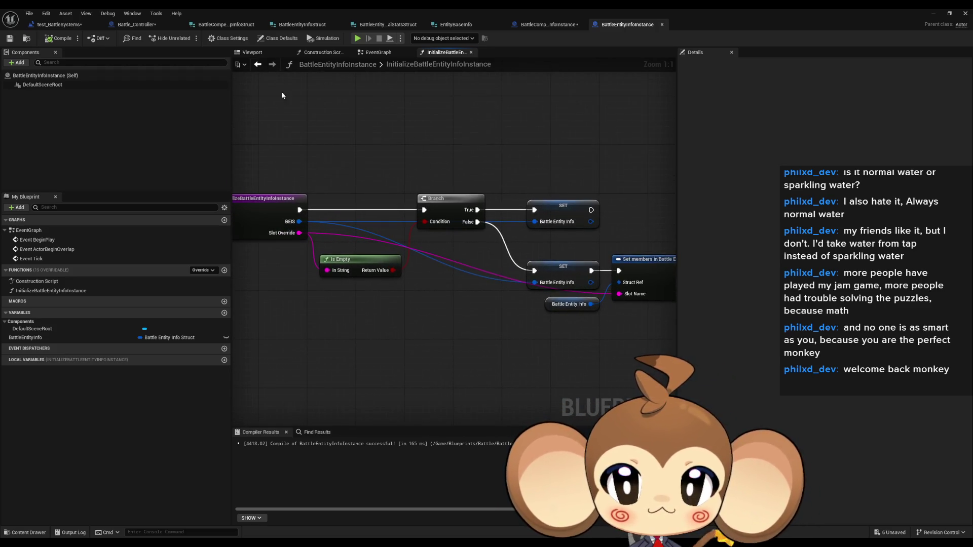
left_click(258, 66)
left_click(272, 65)
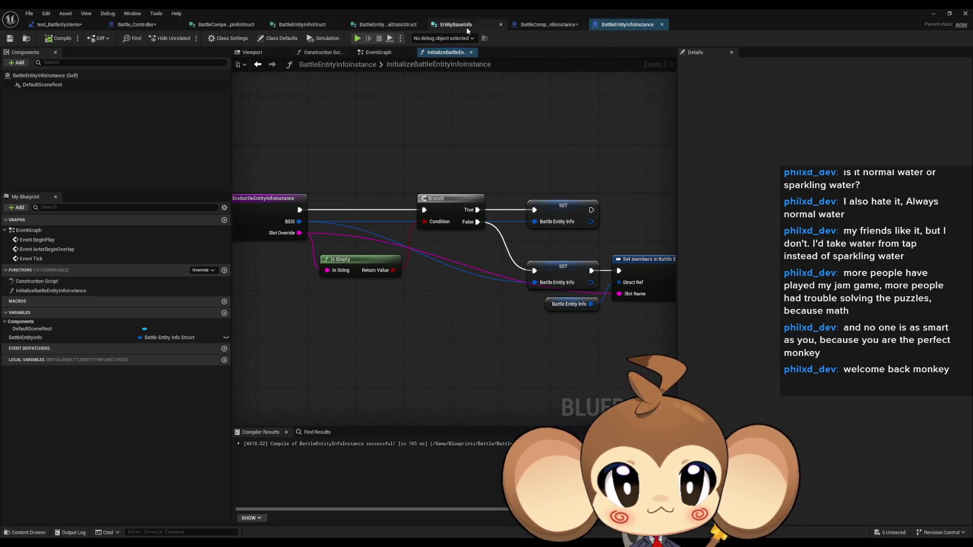